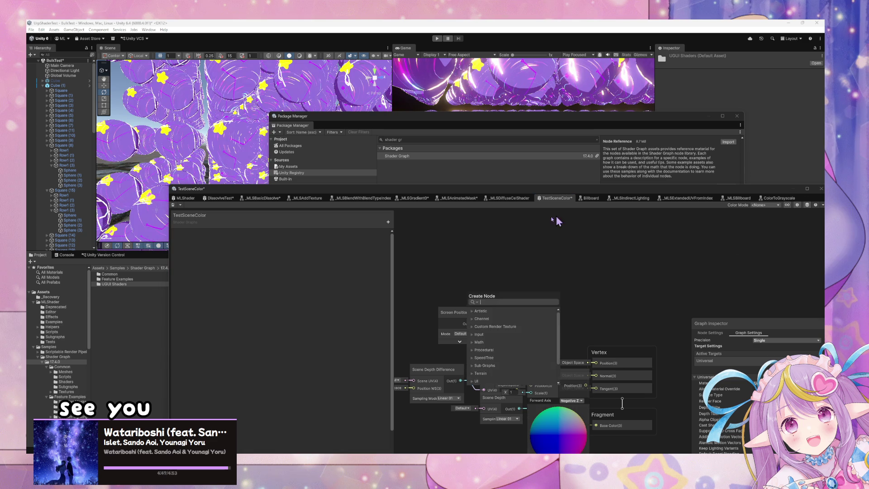
Step: Add a Scene Color Blurred node to the TestSceneColor graph via a 'scene blur' search
{"action": "left_click", "coordinate": [510, 268]}
{"action": "key", "text": "space"}
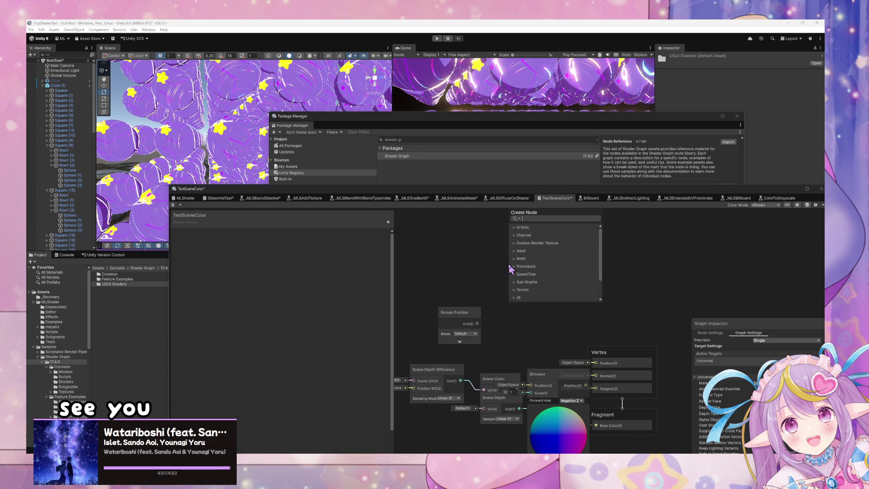
{"action": "type", "text": "scene blur"}
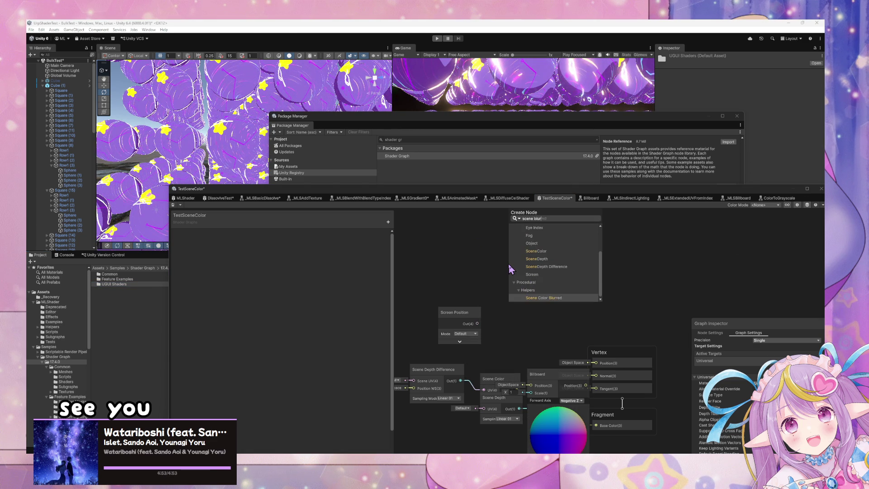
{"action": "key", "text": "Return"}
Step: Open the Scene Color Blurred subgraph, look it over, and start saving it as a new file
{"action": "left_click", "coordinate": [543, 282]}
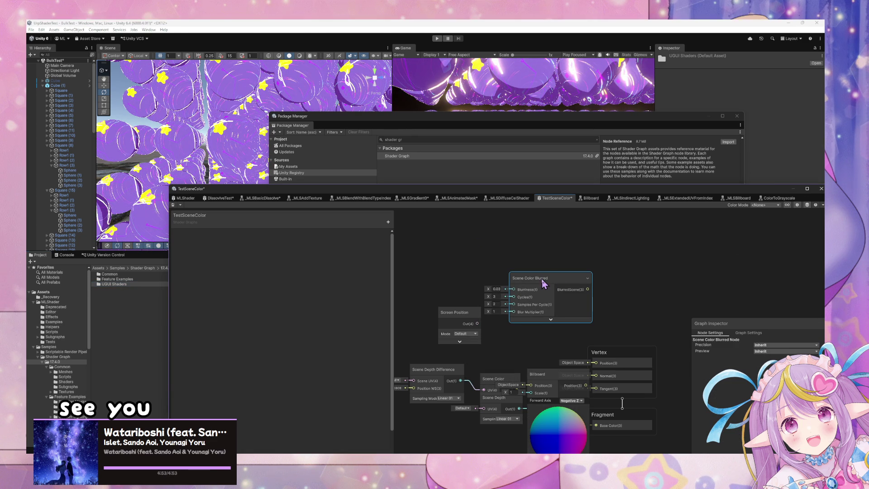
{"action": "double_click", "coordinate": [543, 282]}
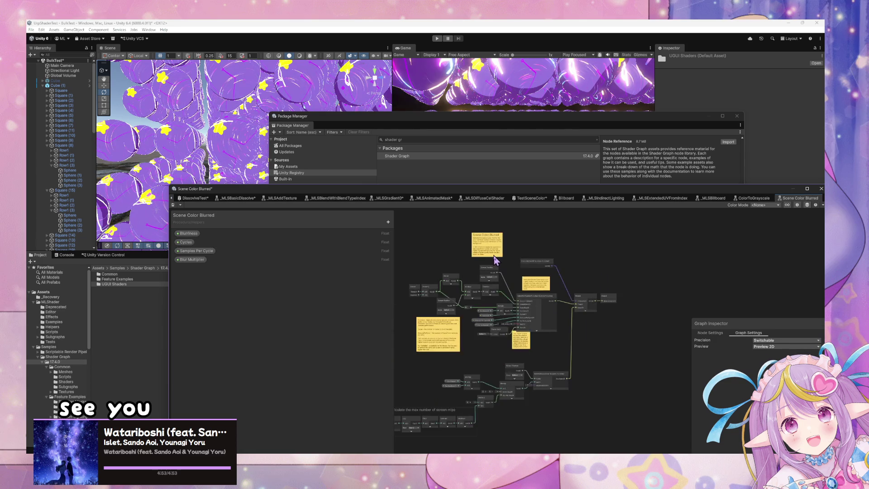
{"action": "scroll", "coordinate": [498, 261], "scroll_direction": "up", "scroll_amount": 5}
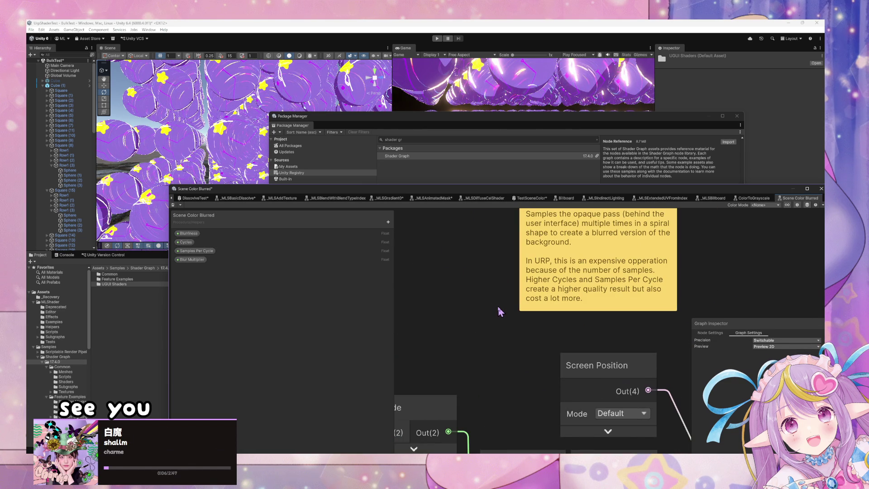
{"action": "scroll", "coordinate": [499, 311], "scroll_direction": "down", "scroll_amount": 2}
{"action": "scroll", "coordinate": [594, 335], "scroll_direction": "right", "scroll_amount": 2}
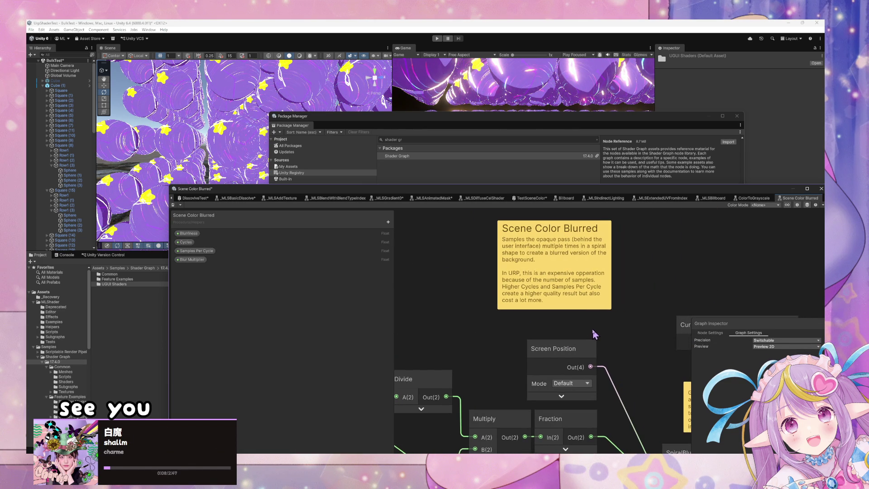
{"action": "scroll", "coordinate": [587, 334], "scroll_direction": "right", "scroll_amount": 3}
{"action": "scroll", "coordinate": [566, 357], "scroll_direction": "down", "scroll_amount": 3}
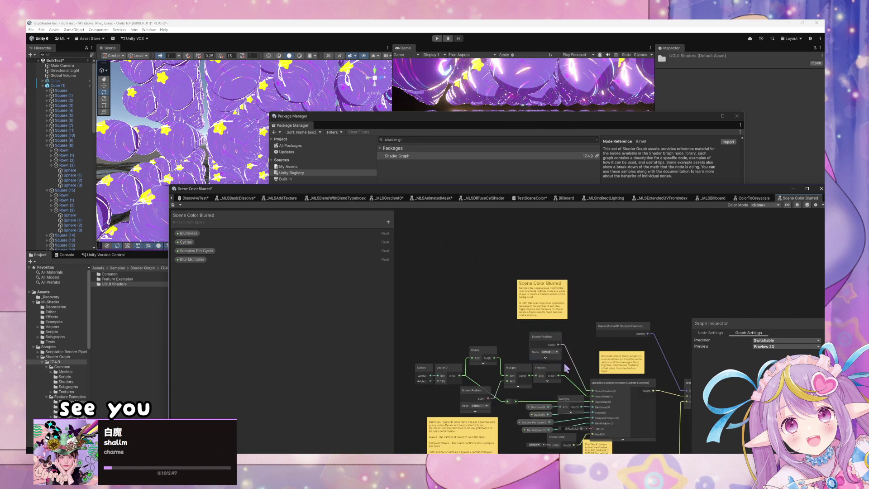
{"action": "scroll", "coordinate": [548, 233], "scroll_direction": "up", "scroll_amount": 5}
{"action": "scroll", "coordinate": [507, 305], "scroll_direction": "down", "scroll_amount": 5}
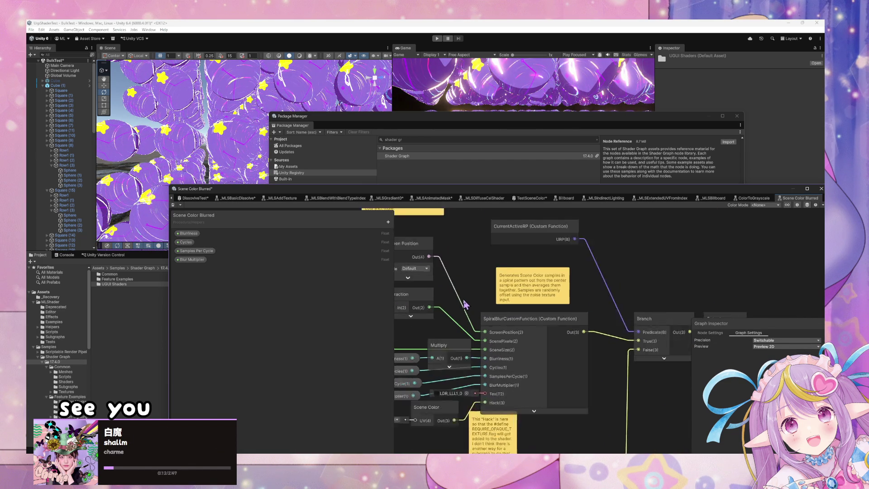
{"action": "scroll", "coordinate": [507, 305], "scroll_direction": "left", "scroll_amount": 2}
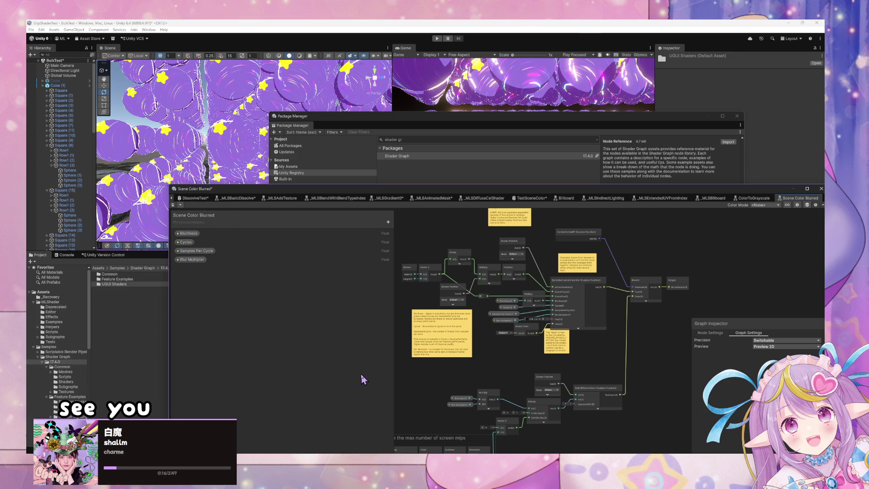
{"action": "key", "text": "ctrl+s"}
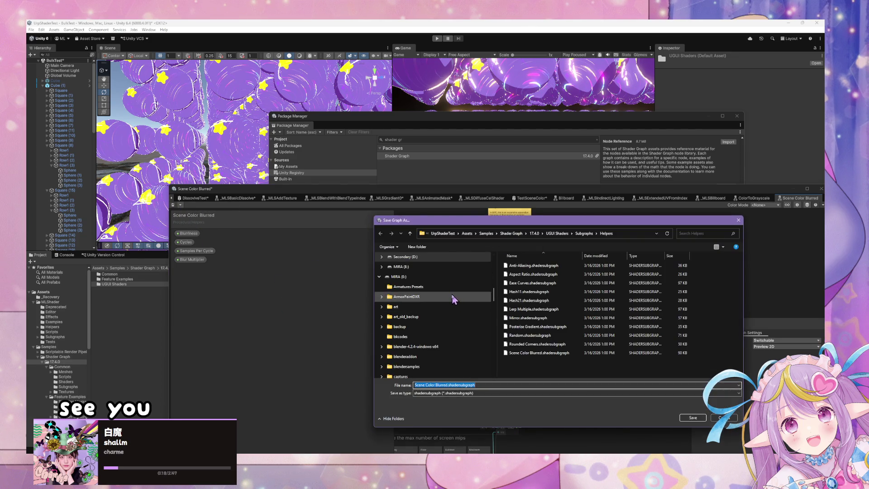
Step: Browse the save dialog's folders and jump to the UrpShaderTest project folder
{"action": "scroll", "coordinate": [452, 302], "scroll_direction": "up", "scroll_amount": 4}
{"action": "scroll", "coordinate": [451, 298], "scroll_direction": "down", "scroll_amount": 10}
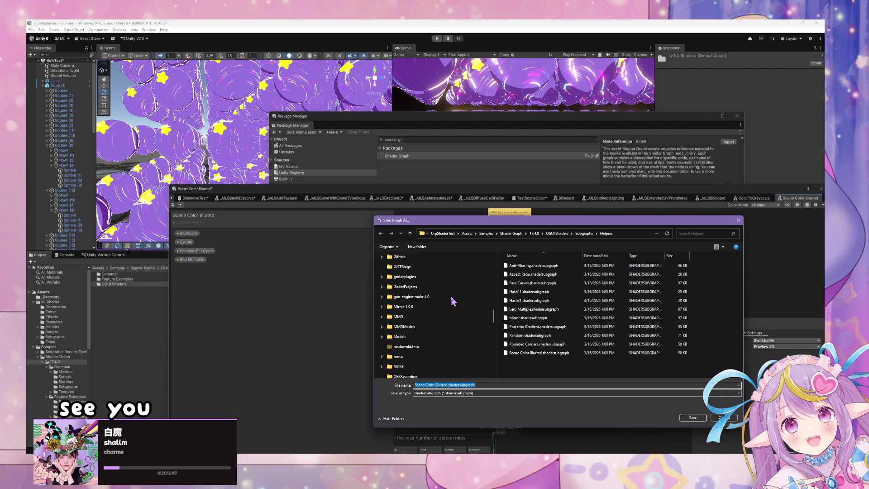
{"action": "scroll", "coordinate": [450, 295], "scroll_direction": "up", "scroll_amount": 15}
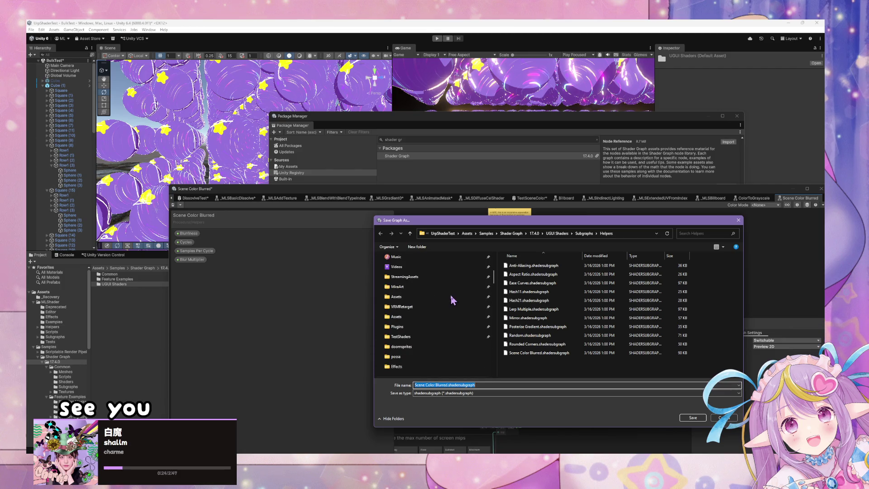
{"action": "scroll", "coordinate": [450, 294], "scroll_direction": "down", "scroll_amount": 2}
{"action": "left_click", "coordinate": [415, 287]}
{"action": "scroll", "coordinate": [448, 342], "scroll_direction": "down", "scroll_amount": 5}
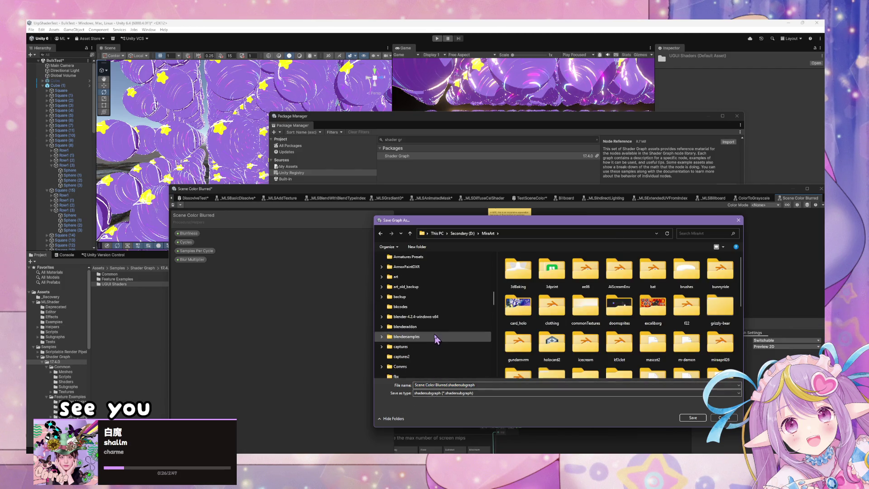
{"action": "scroll", "coordinate": [435, 337], "scroll_direction": "up", "scroll_amount": 5}
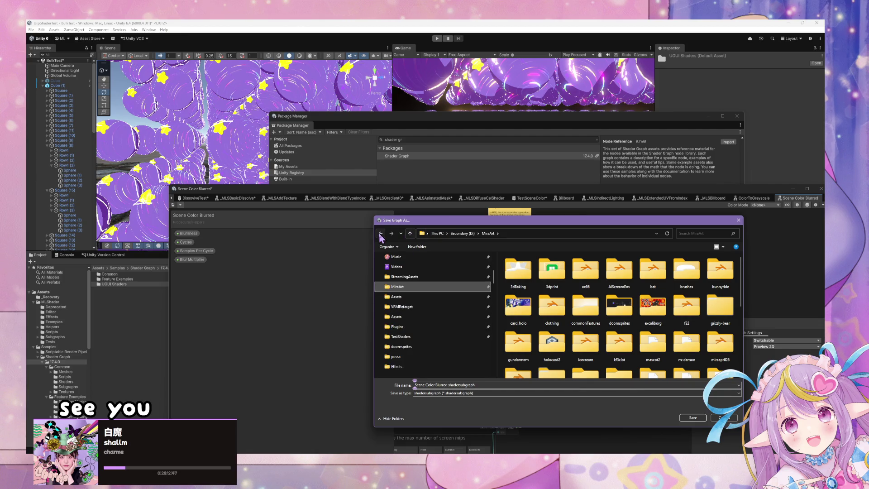
{"action": "left_click", "coordinate": [380, 233]}
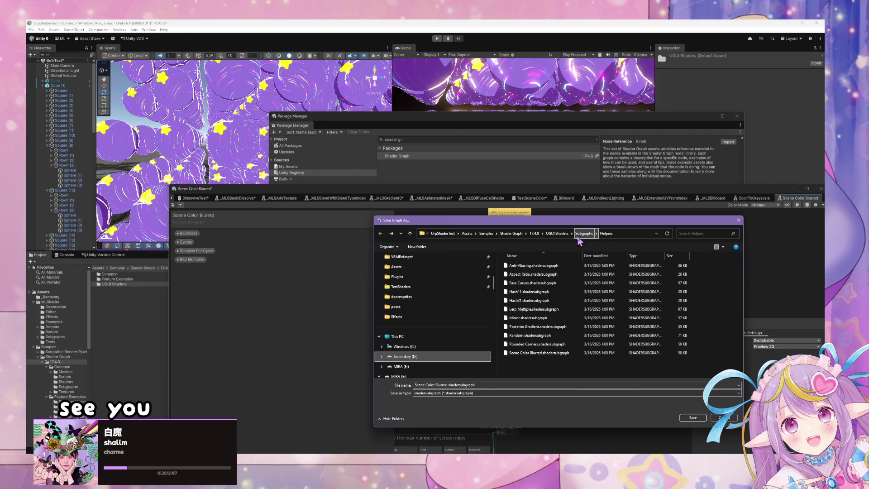
{"action": "left_click", "coordinate": [513, 234]}
{"action": "left_click", "coordinate": [523, 234]}
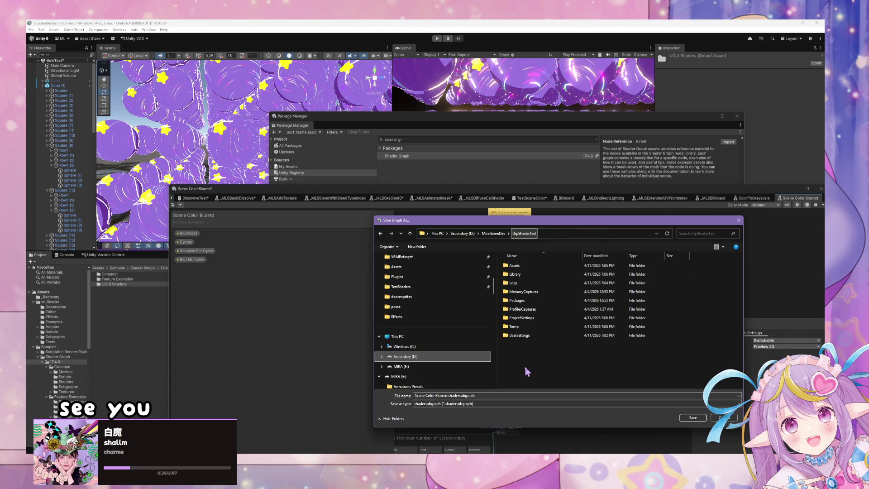
Step: Navigate into Assets > MLShader > Subgraphs > Urp in the save dialog
{"action": "key", "text": "Tab"}
{"action": "double_click", "coordinate": [550, 268]}
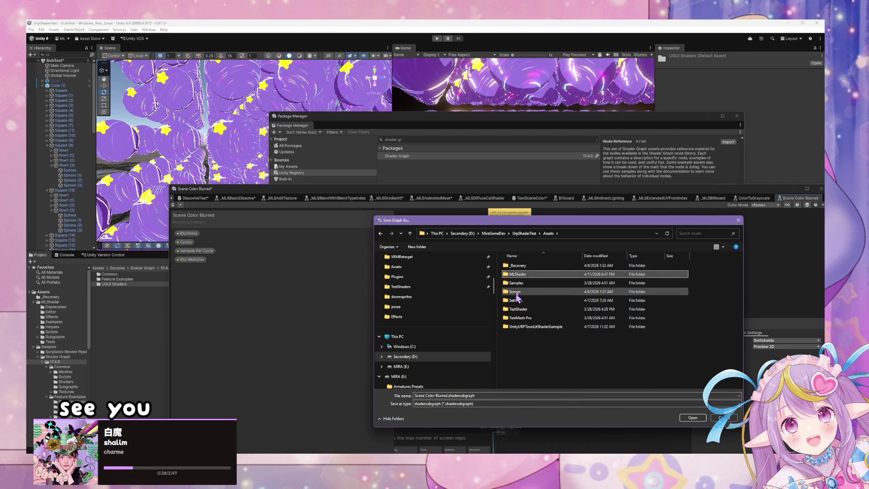
{"action": "left_click", "coordinate": [525, 278]}
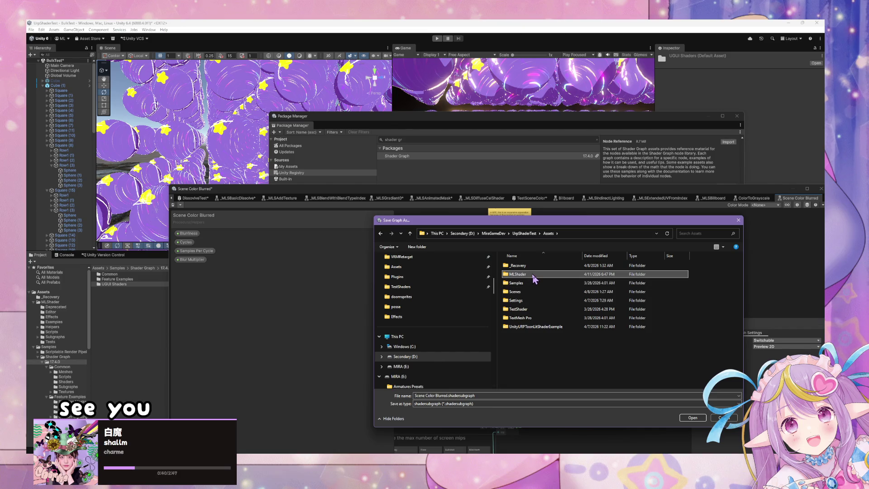
{"action": "double_click", "coordinate": [534, 278]}
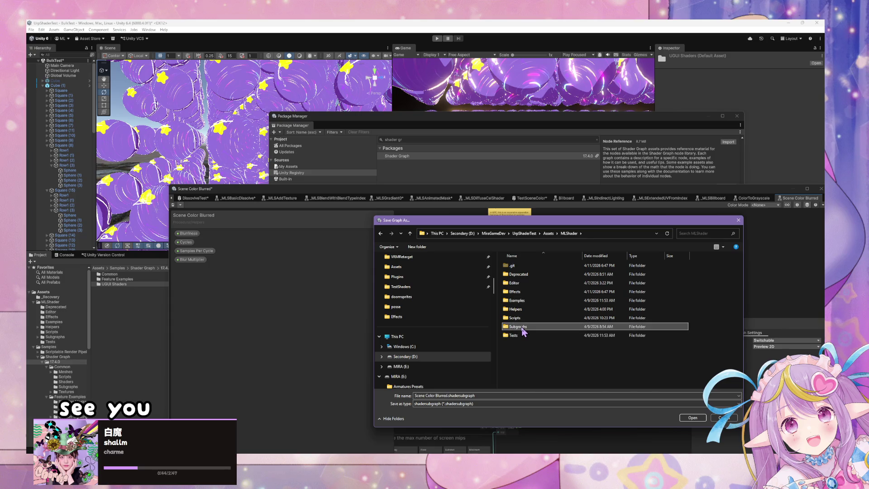
{"action": "double_click", "coordinate": [516, 327]}
{"action": "scroll", "coordinate": [562, 297], "scroll_direction": "down", "scroll_amount": 2}
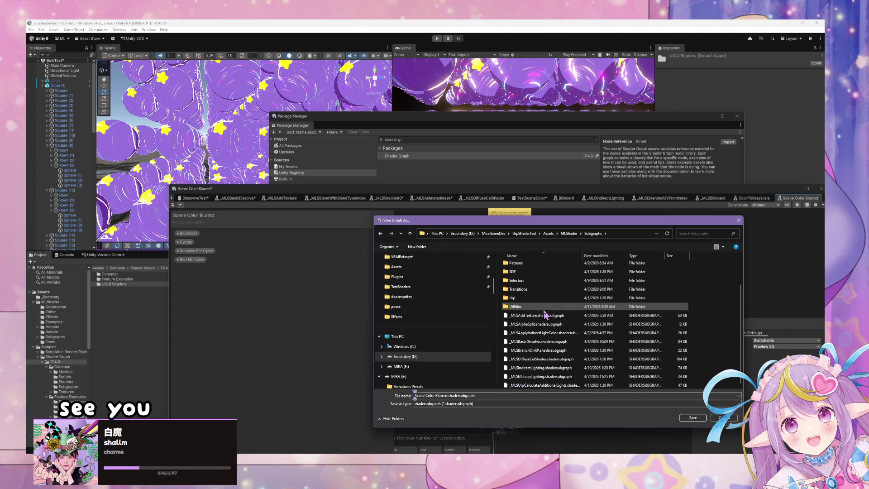
{"action": "double_click", "coordinate": [548, 297]}
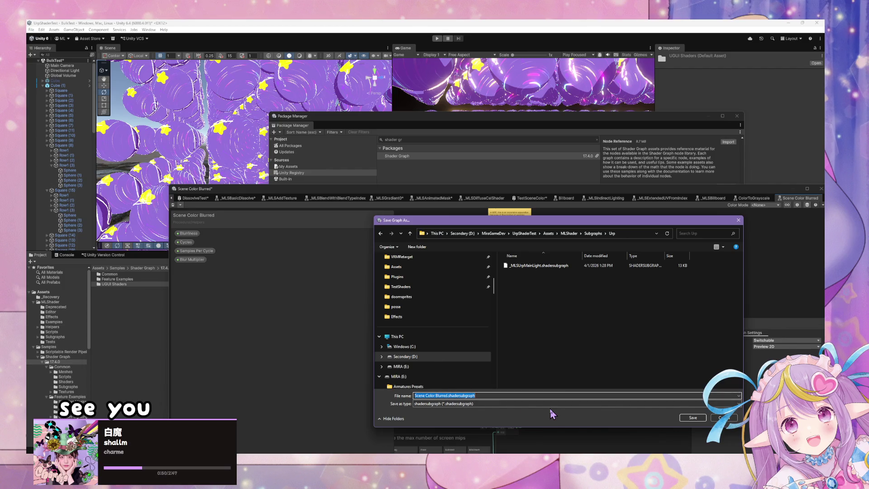
Step: Rename the file to _MLSSceneColorBlurred.shadersubgraph and save it
{"action": "key", "text": "End"}
{"action": "key", "text": "BackSpace"}
{"action": "key", "text": "BackSpace"}
{"action": "type", "text": "_MLS"}
{"action": "key", "text": "Return"}
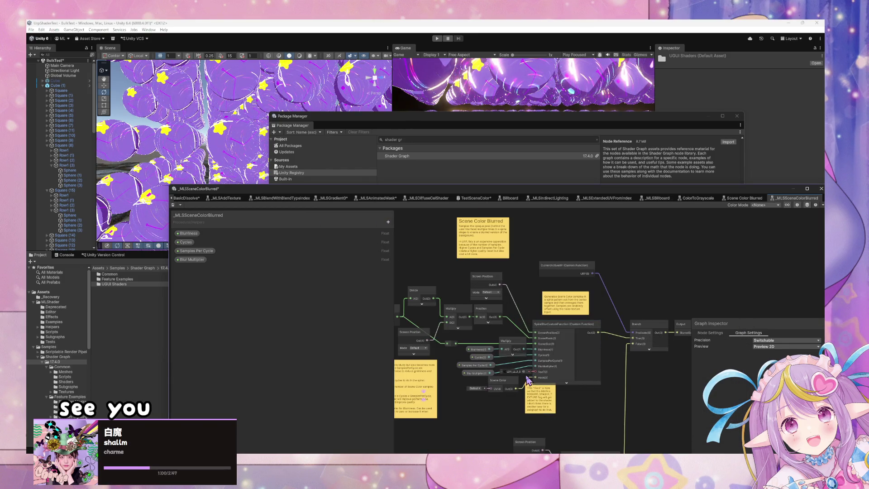
{"action": "scroll", "coordinate": [528, 380], "scroll_direction": "up", "scroll_amount": 3}
{"action": "scroll", "coordinate": [471, 344], "scroll_direction": "down", "scroll_amount": 1}
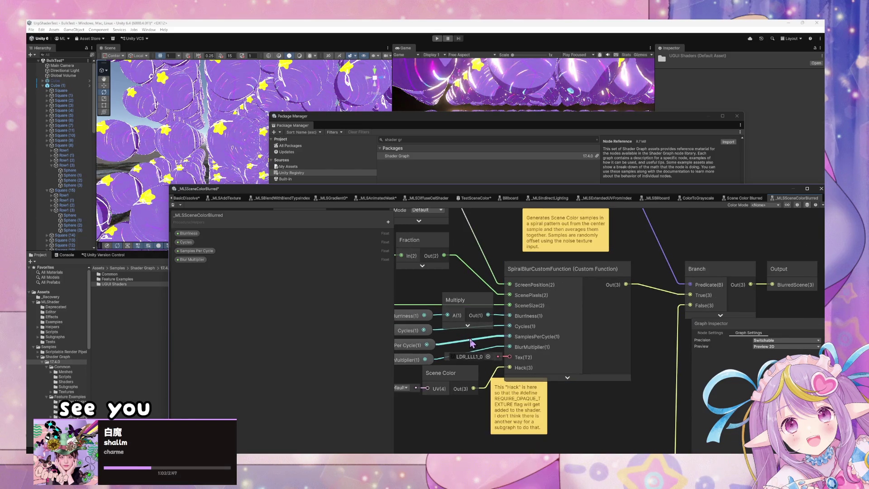
{"action": "scroll", "coordinate": [498, 317], "scroll_direction": "down", "scroll_amount": 2}
{"action": "scroll", "coordinate": [581, 271], "scroll_direction": "up", "scroll_amount": 2}
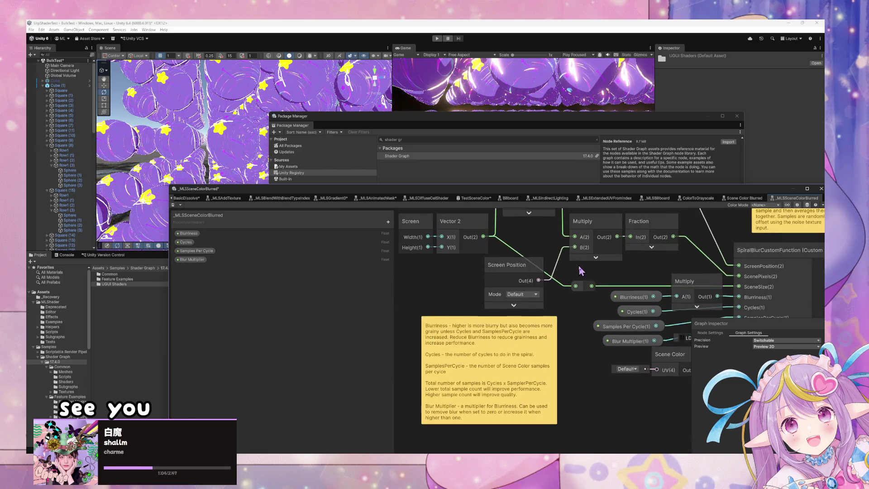
{"action": "left_click_drag", "start_coordinate": [580, 271], "coordinate": [585, 274]}
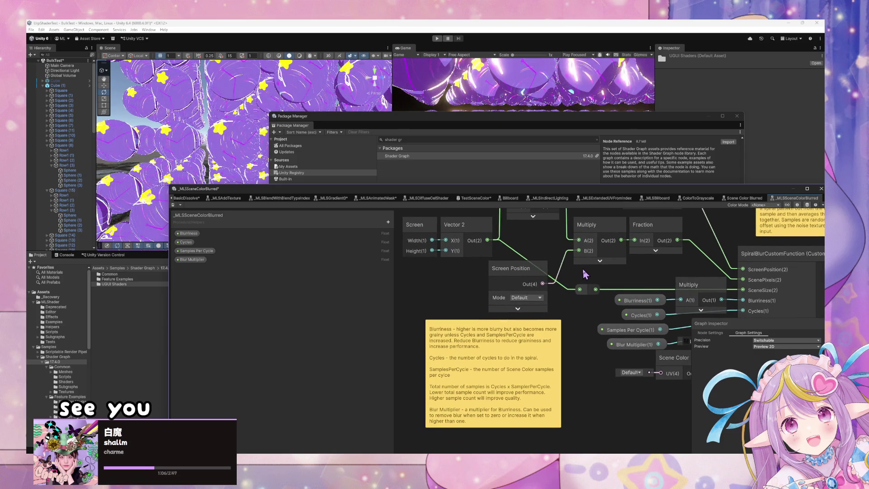
{"action": "scroll", "coordinate": [594, 283], "scroll_direction": "down", "scroll_amount": 3}
{"action": "scroll", "coordinate": [591, 285], "scroll_direction": "up", "scroll_amount": 2}
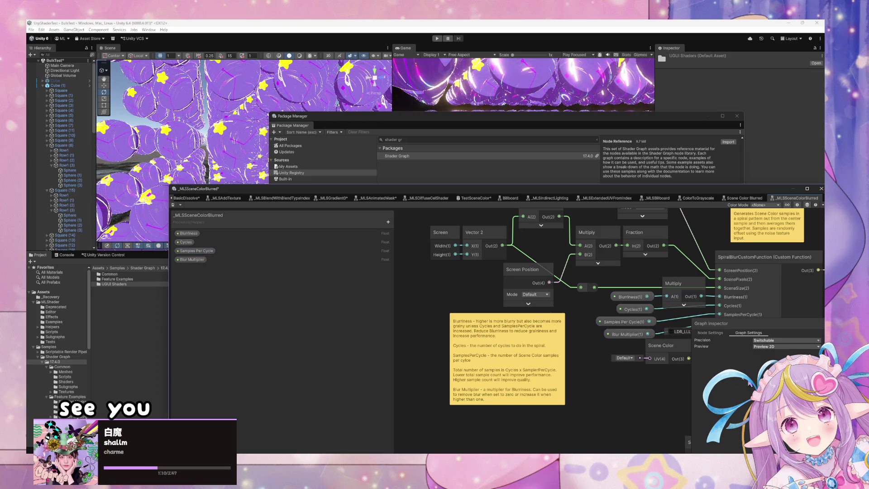
{"action": "left_click_drag", "start_coordinate": [616, 324], "coordinate": [575, 376]}
{"action": "left_click_drag", "start_coordinate": [634, 338], "coordinate": [464, 322]}
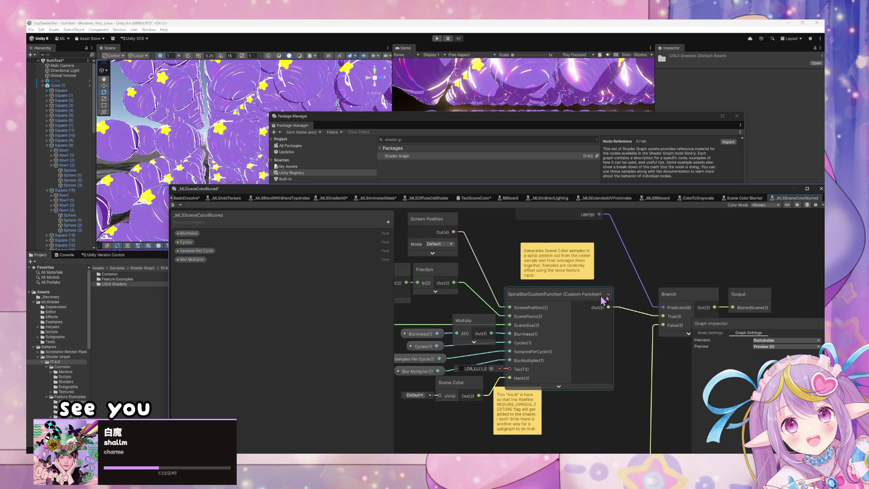
{"action": "scroll", "coordinate": [464, 322], "scroll_direction": "down", "scroll_amount": 3}
{"action": "scroll", "coordinate": [464, 322], "scroll_direction": "up", "scroll_amount": 2}
{"action": "left_click_drag", "start_coordinate": [566, 281], "coordinate": [701, 187]}
{"action": "mouse_move", "coordinate": [607, 254]}
{"action": "left_mouse_down"}
{"action": "mouse_move", "coordinate": [685, 241]}
{"action": "mouse_move", "coordinate": [468, 287]}
{"action": "mouse_move", "coordinate": [498, 337]}
{"action": "mouse_move", "coordinate": [706, 453]}
{"action": "left_mouse_up"}
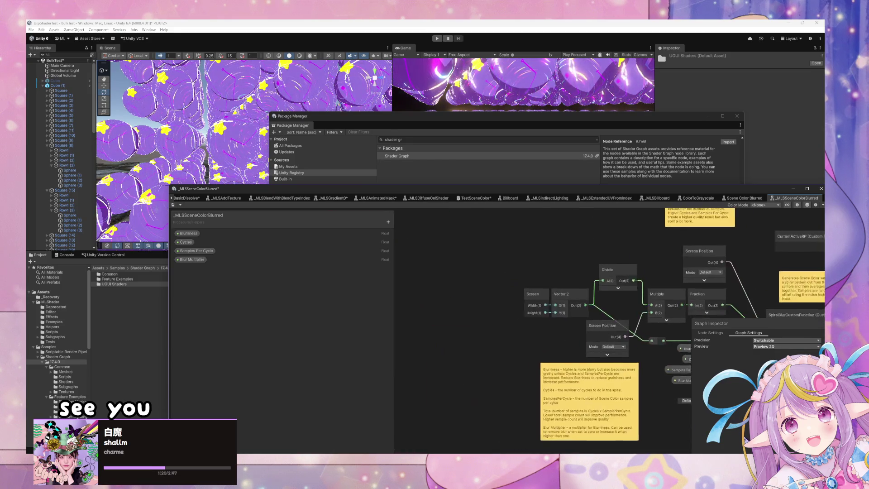
{"action": "mouse_move", "coordinate": [694, 298]}
{"action": "left_mouse_down"}
{"action": "mouse_move", "coordinate": [561, 294]}
{"action": "mouse_move", "coordinate": [515, 333]}
{"action": "mouse_move", "coordinate": [571, 319]}
{"action": "mouse_move", "coordinate": [587, 377]}
{"action": "left_mouse_up"}
{"action": "scroll", "coordinate": [560, 295], "scroll_direction": "down", "scroll_amount": 1}
{"action": "scroll", "coordinate": [565, 330], "scroll_direction": "up", "scroll_amount": 1}
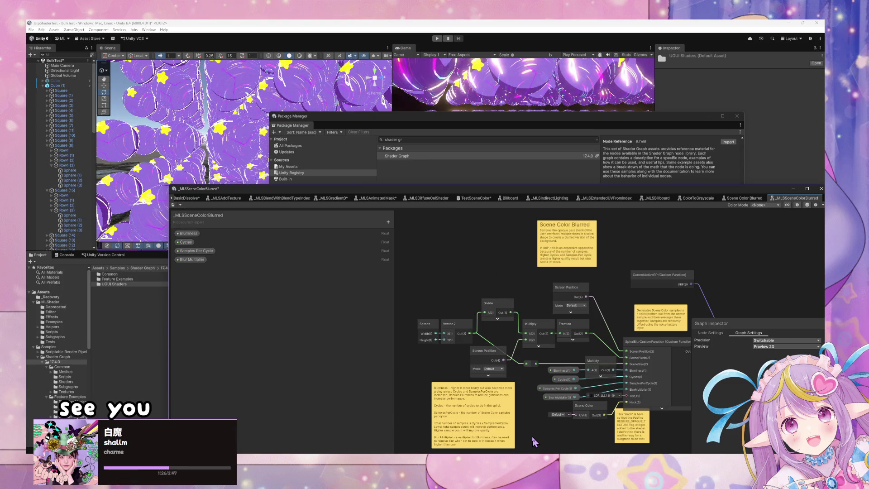
{"action": "mouse_move", "coordinate": [534, 442]}
{"action": "left_mouse_down"}
{"action": "mouse_move", "coordinate": [525, 439]}
{"action": "mouse_move", "coordinate": [537, 327]}
{"action": "mouse_move", "coordinate": [481, 299]}
{"action": "mouse_move", "coordinate": [438, 313]}
{"action": "left_mouse_up"}
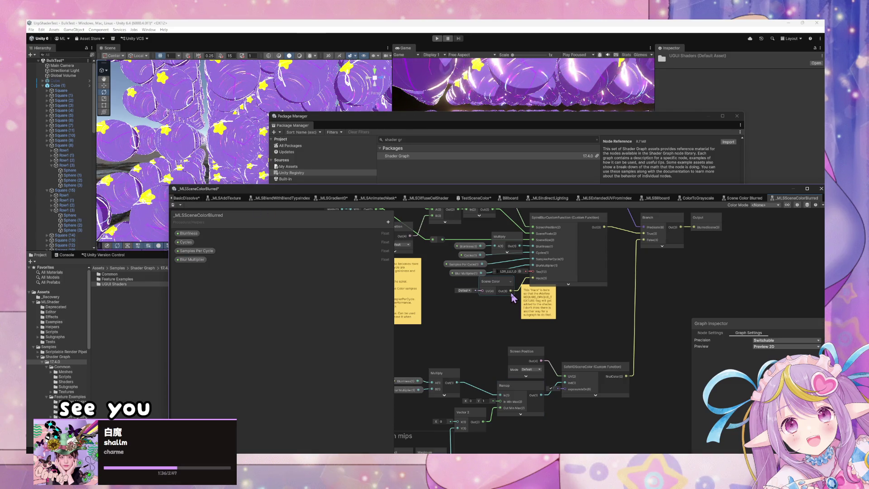
{"action": "scroll", "coordinate": [513, 298], "scroll_direction": "up", "scroll_amount": 3}
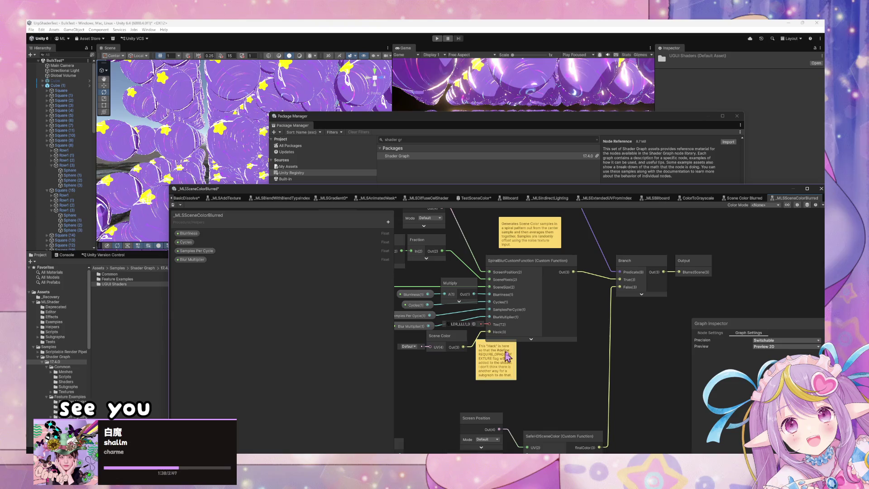
{"action": "left_click_drag", "start_coordinate": [513, 358], "coordinate": [563, 362]}
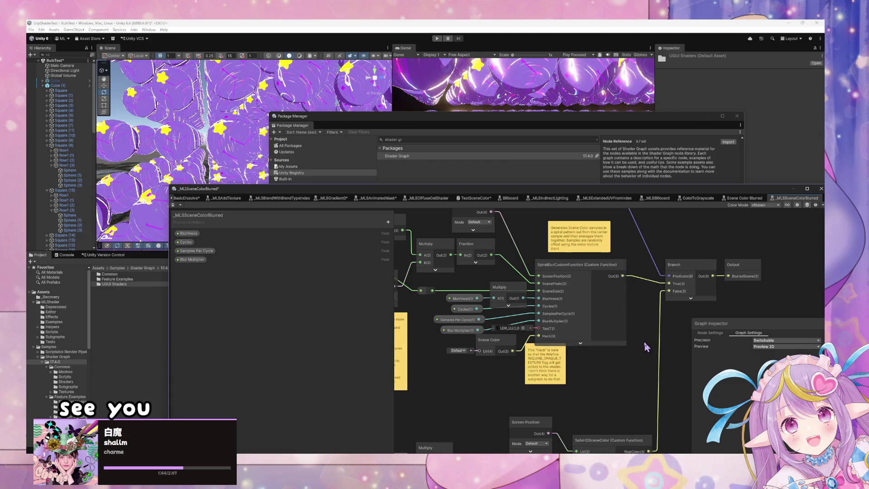
{"action": "mouse_move", "coordinate": [647, 347]}
{"action": "left_mouse_down"}
{"action": "mouse_move", "coordinate": [512, 353]}
{"action": "mouse_move", "coordinate": [463, 299]}
{"action": "mouse_move", "coordinate": [637, 371]}
{"action": "mouse_move", "coordinate": [483, 332]}
{"action": "left_mouse_up"}
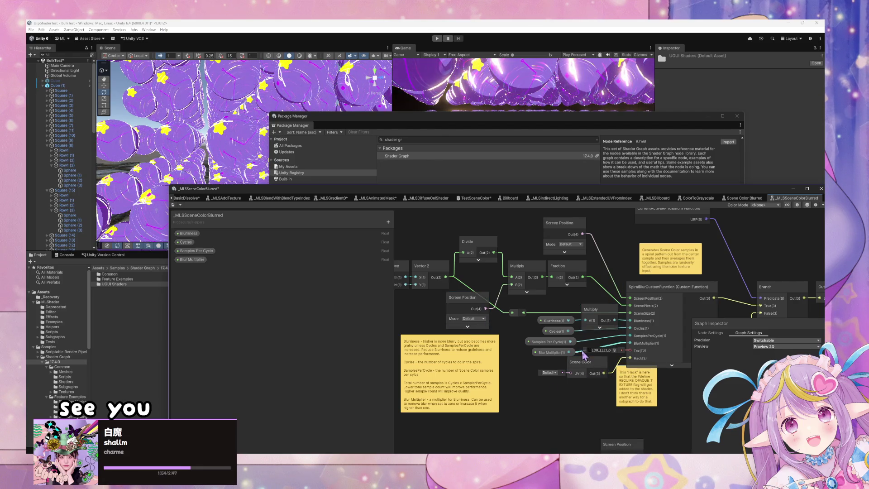
{"action": "scroll", "coordinate": [561, 389], "scroll_direction": "down", "scroll_amount": 4}
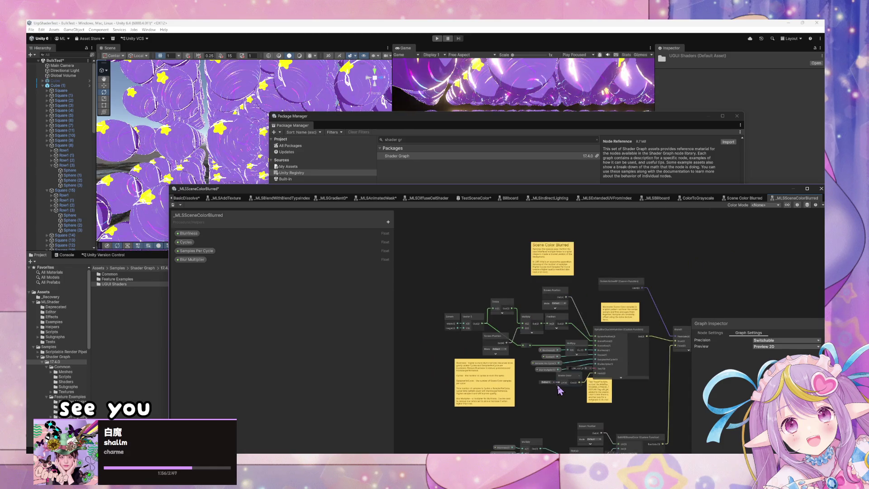
{"action": "scroll", "coordinate": [560, 232], "scroll_direction": "up", "scroll_amount": 3}
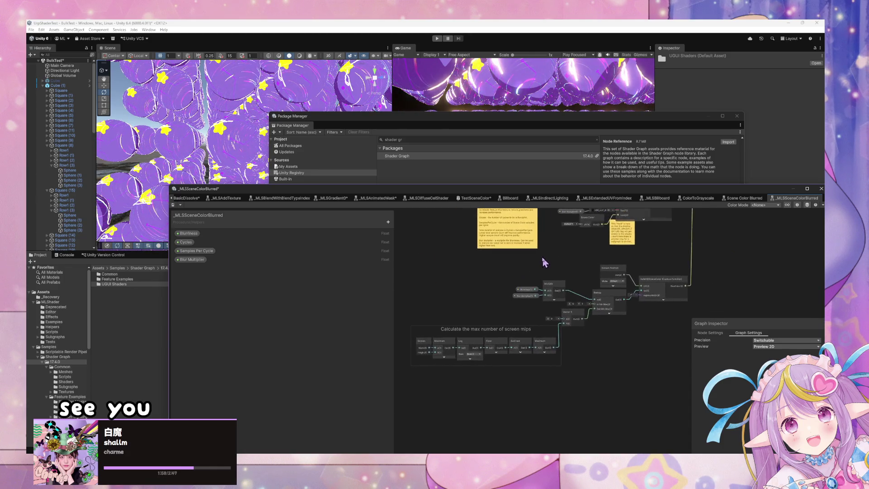
{"action": "scroll", "coordinate": [562, 262], "scroll_direction": "down", "scroll_amount": 1}
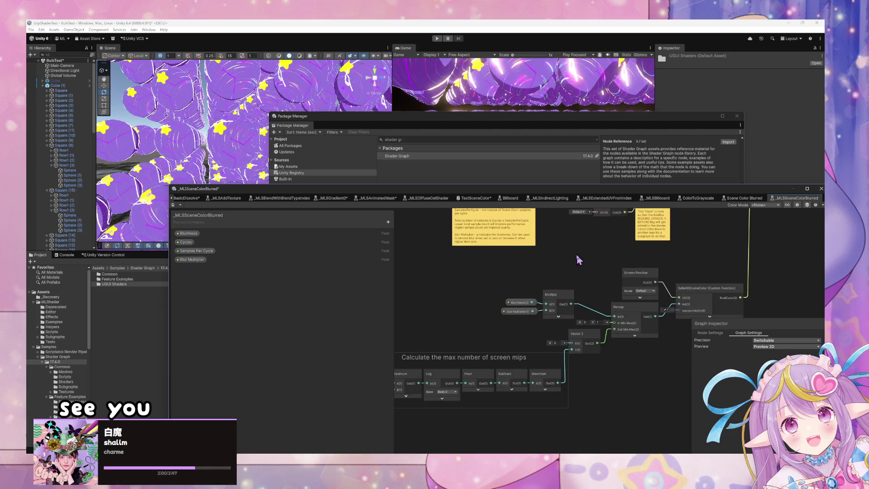
{"action": "mouse_move", "coordinate": [578, 258]}
{"action": "left_mouse_down"}
{"action": "mouse_move", "coordinate": [644, 252]}
{"action": "mouse_move", "coordinate": [504, 284]}
{"action": "left_mouse_up"}
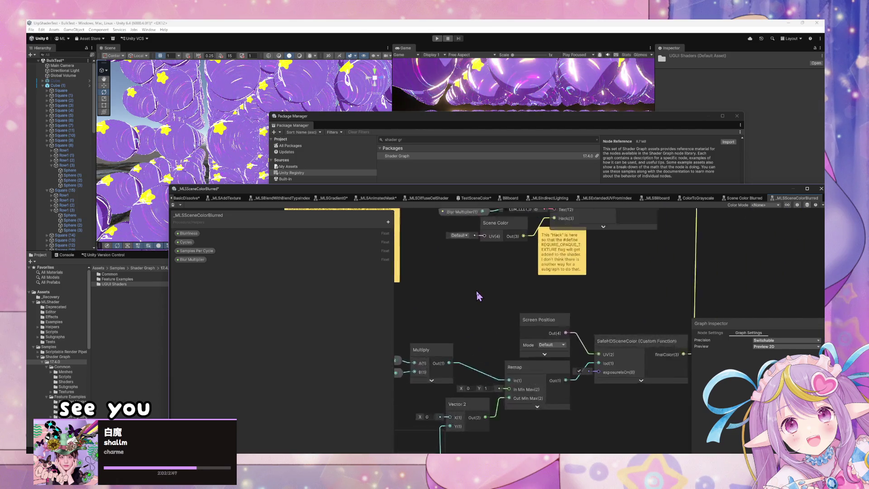
{"action": "scroll", "coordinate": [475, 294], "scroll_direction": "up", "scroll_amount": 2}
{"action": "left_click_drag", "start_coordinate": [426, 330], "coordinate": [443, 381]}
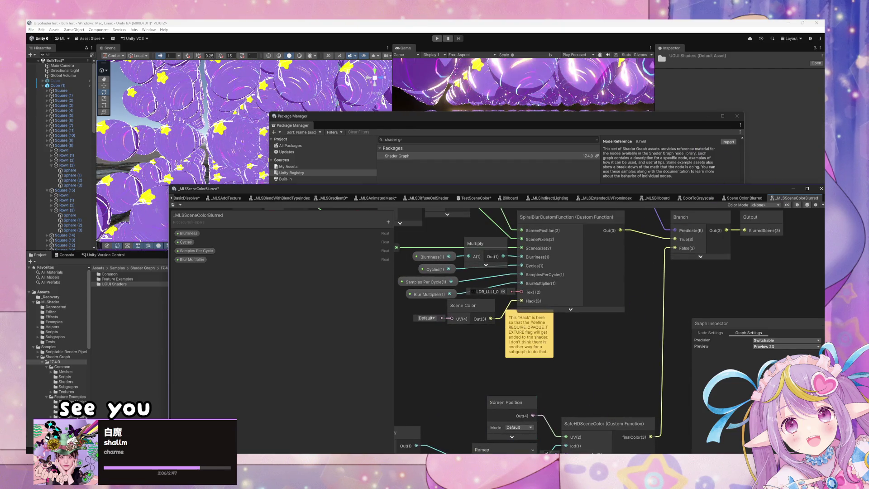
Step: Commit the two _MLSSceneColorBlurred files as 'Added Scene Color Blurred' and push to origin
{"action": "key", "text": "alt+Tab"}
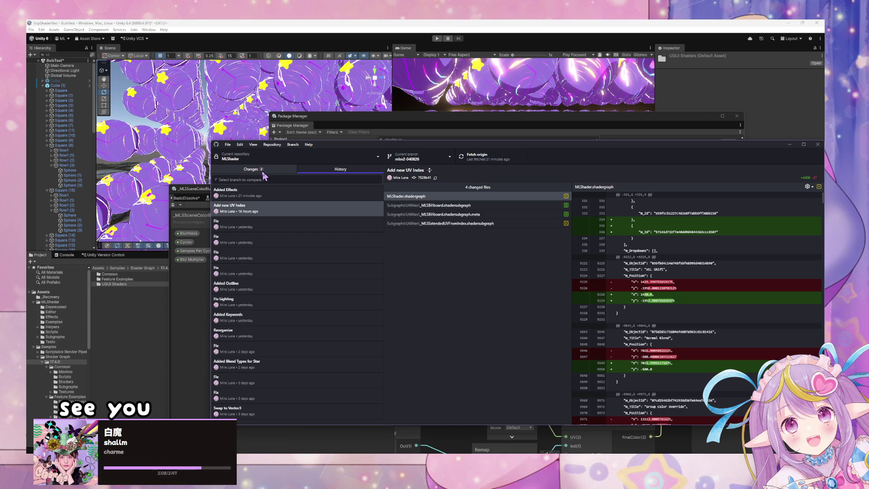
{"action": "left_click", "coordinate": [262, 170]}
{"action": "left_click", "coordinate": [269, 366]}
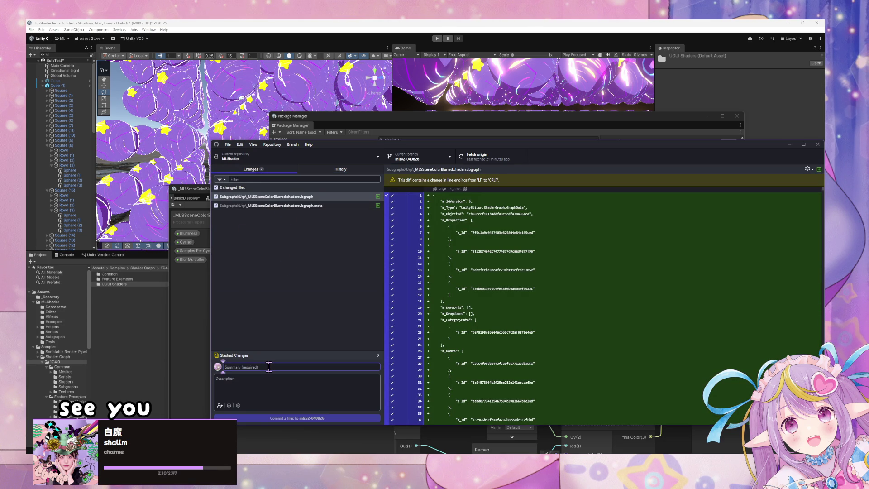
{"action": "type", "text": "Added Scene Color Blurred"}
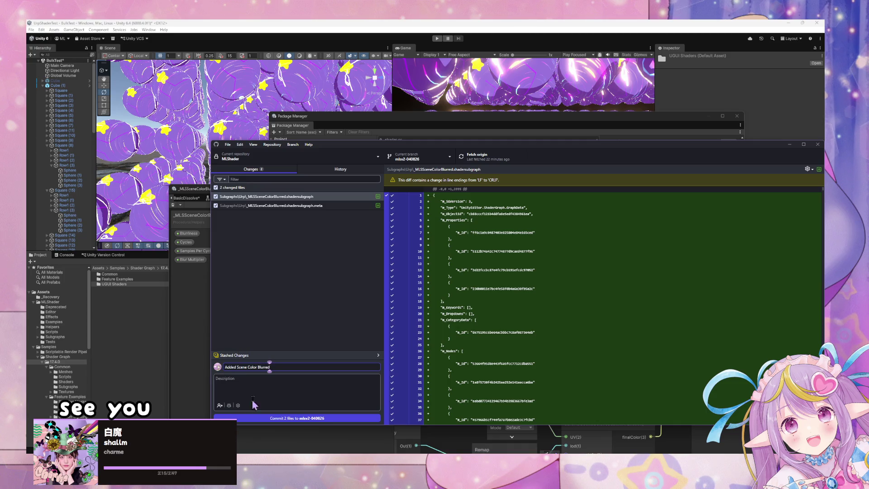
{"action": "left_click", "coordinate": [266, 418]}
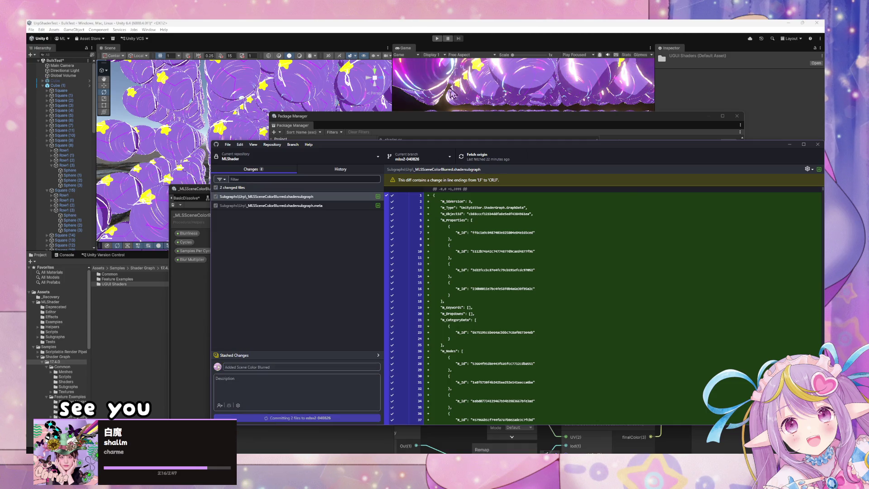
{"action": "left_click", "coordinate": [479, 157]}
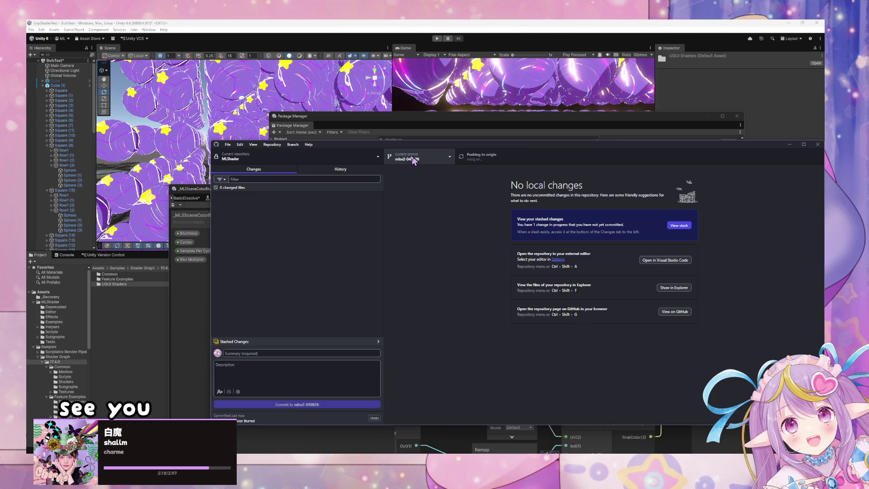
{"action": "left_click", "coordinate": [317, 156]}
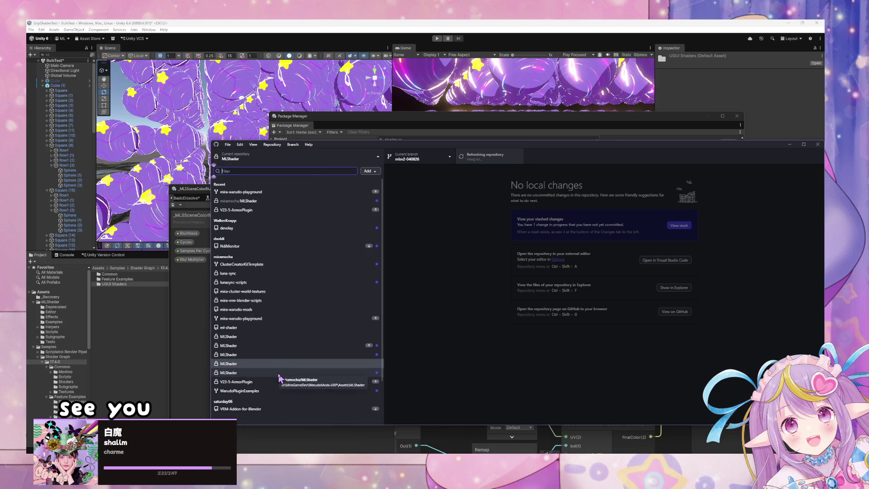
Step: Switch to the other MLShader repository, then fetch and pull its latest changes from origin
{"action": "left_click", "coordinate": [279, 374]}
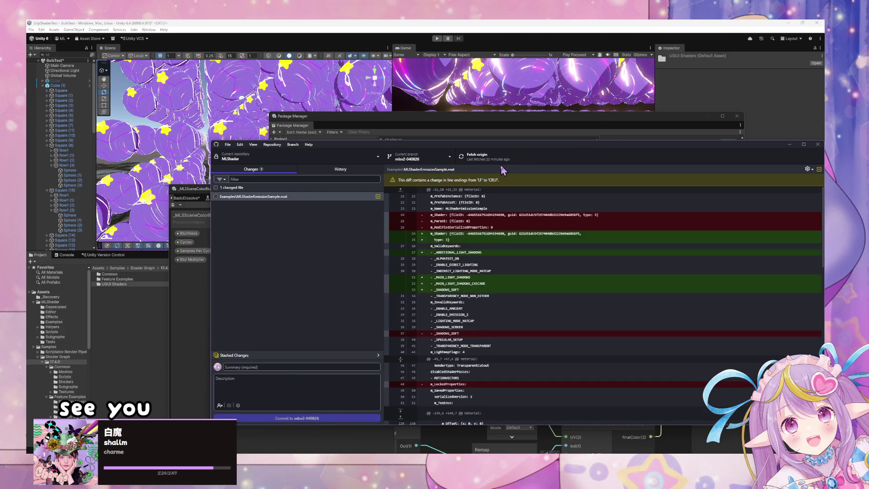
{"action": "left_click", "coordinate": [473, 156]}
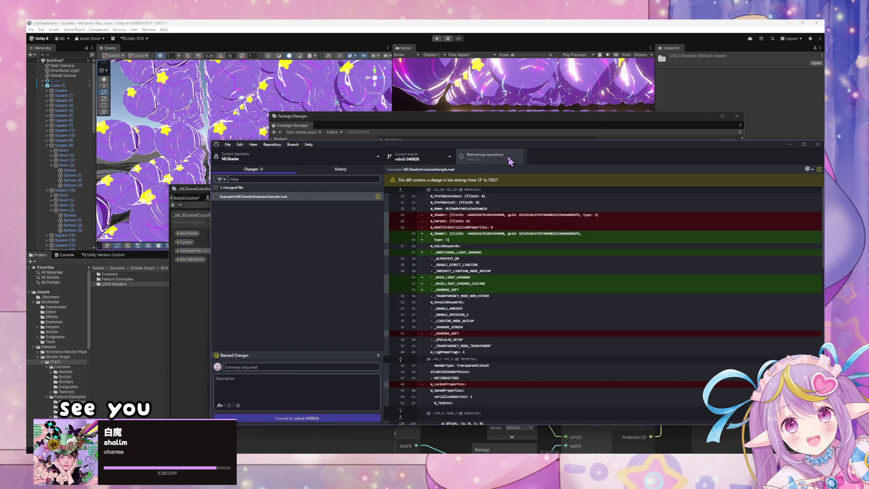
{"action": "left_click", "coordinate": [508, 159]}
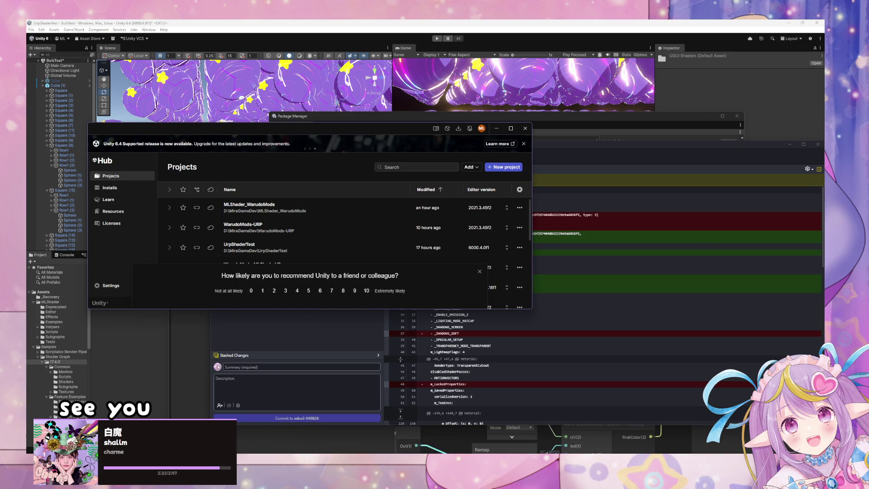
Step: Bring up the WarudoMods-URP Unity editor window
{"action": "left_click", "coordinate": [434, 449]}
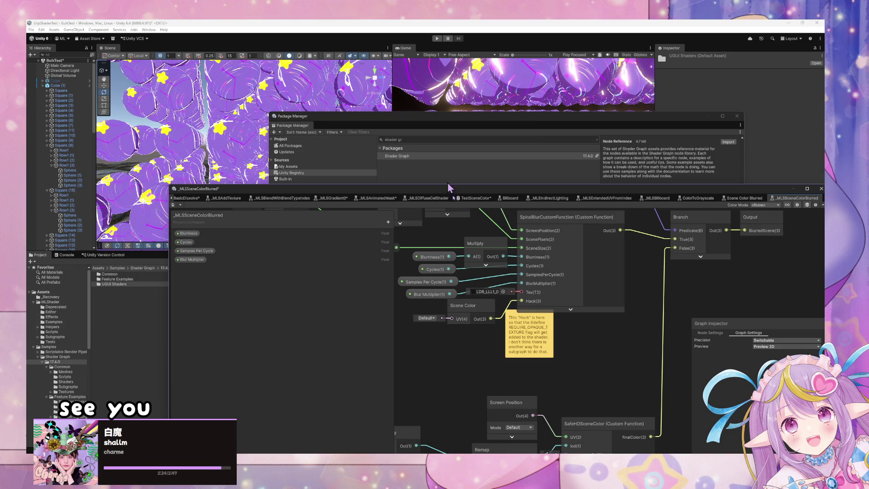
{"action": "mouse_move", "coordinate": [508, 471]}
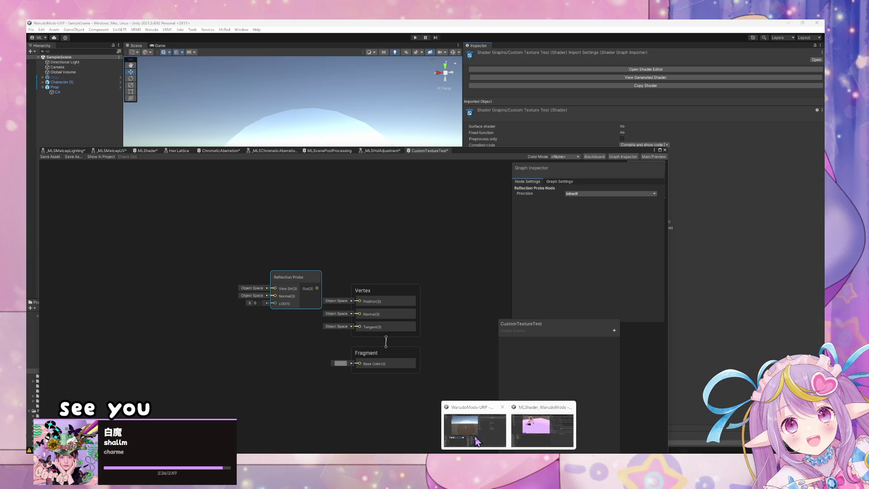
{"action": "left_click", "coordinate": [477, 441]}
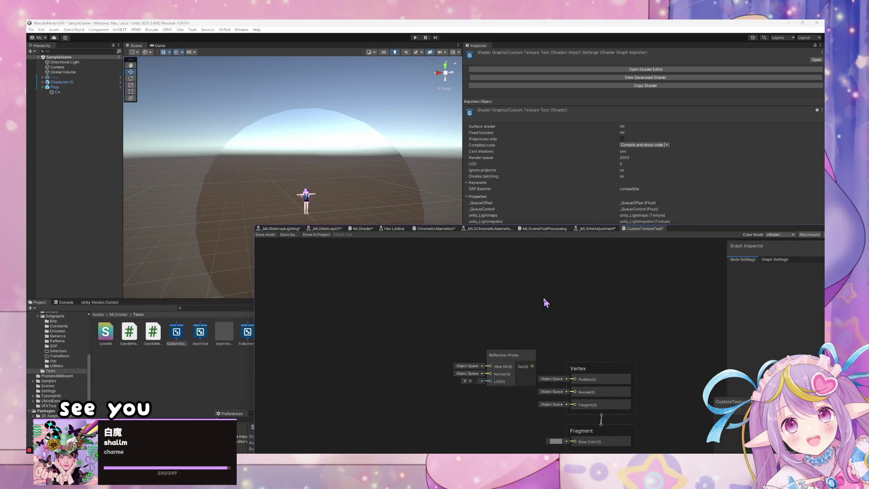
Step: Search the graph's node list for '_mlsSc' to find the _MLS subgraphs
{"action": "key", "text": "space"}
{"action": "type", "text": "blur"}
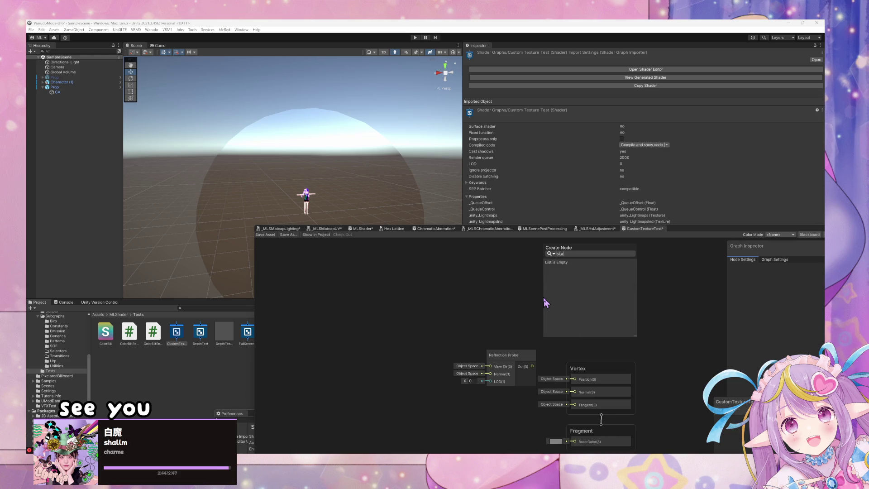
{"action": "key", "text": "BackSpace"}
{"action": "key", "text": "BackSpace"}
{"action": "key", "text": "BackSpace"}
{"action": "type", "text": "_mls"}
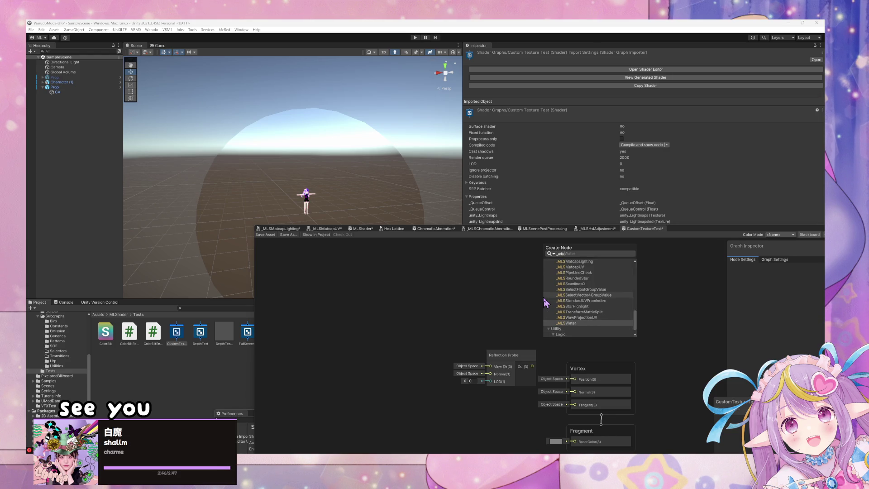
{"action": "type", "text": "Sc"}
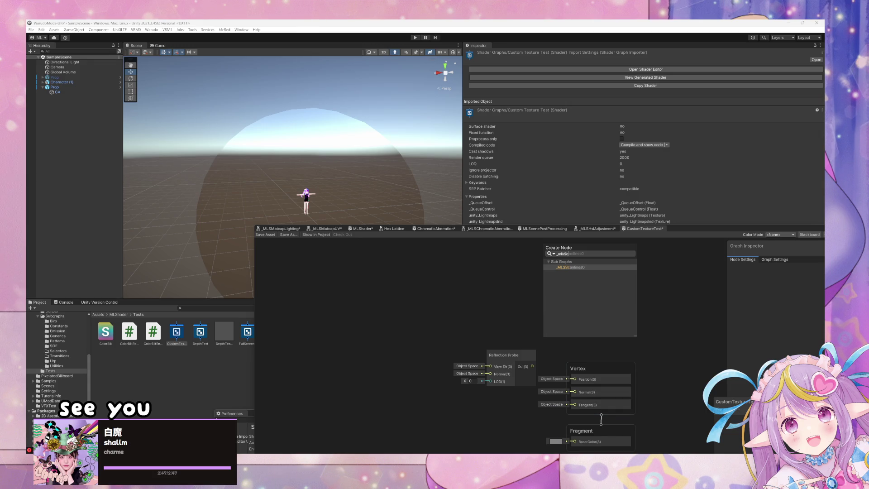
{"action": "key", "text": "alt+Tab"}
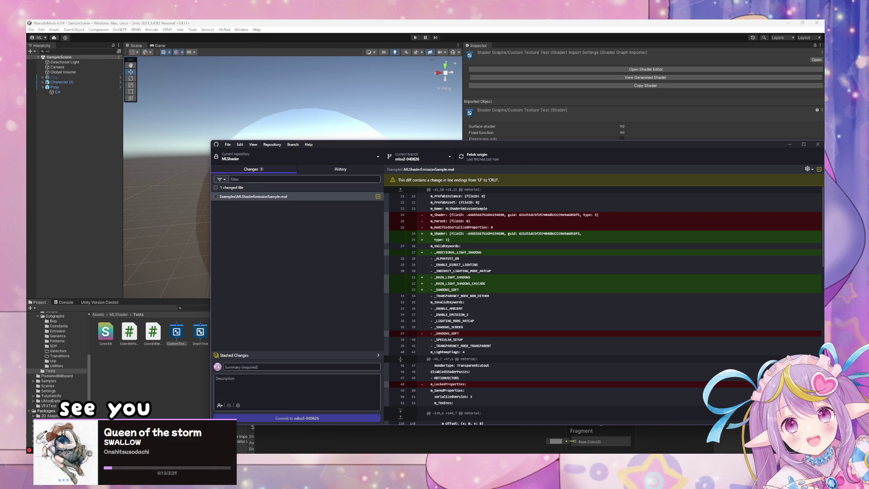
Step: Fetch origin while switching between the two MLShader repositories, ending on the one with pending changes
{"action": "left_click", "coordinate": [494, 158]}
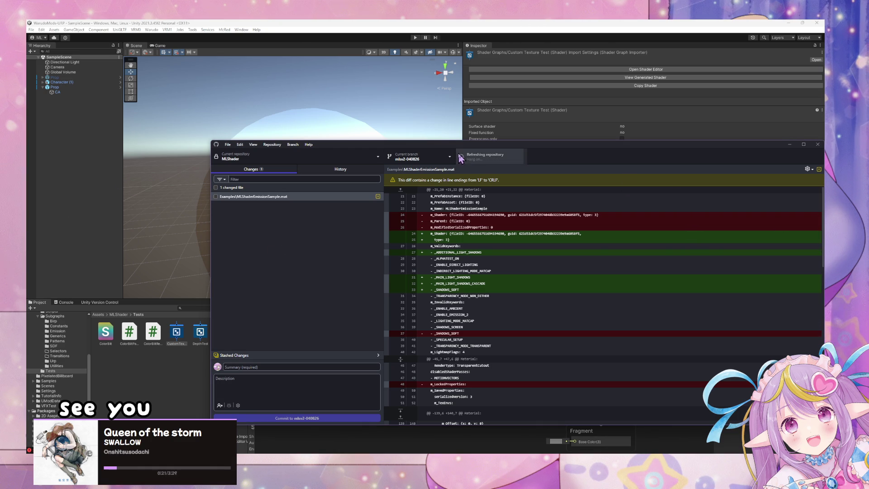
{"action": "left_click", "coordinate": [491, 162]}
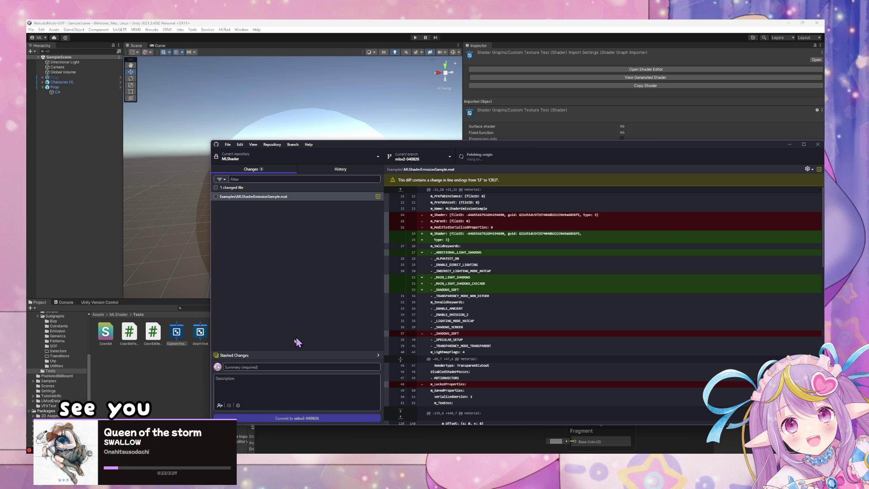
{"action": "left_click", "coordinate": [402, 162]}
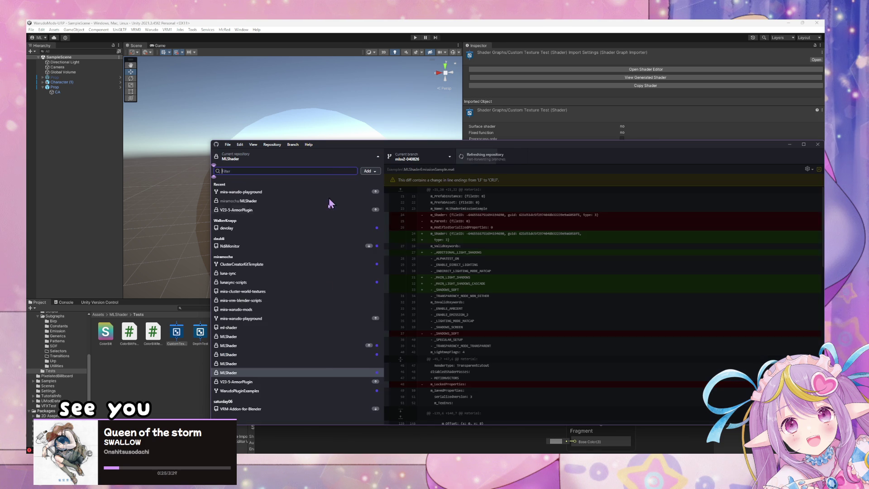
{"action": "left_click", "coordinate": [320, 365]}
{"action": "left_click", "coordinate": [494, 156]}
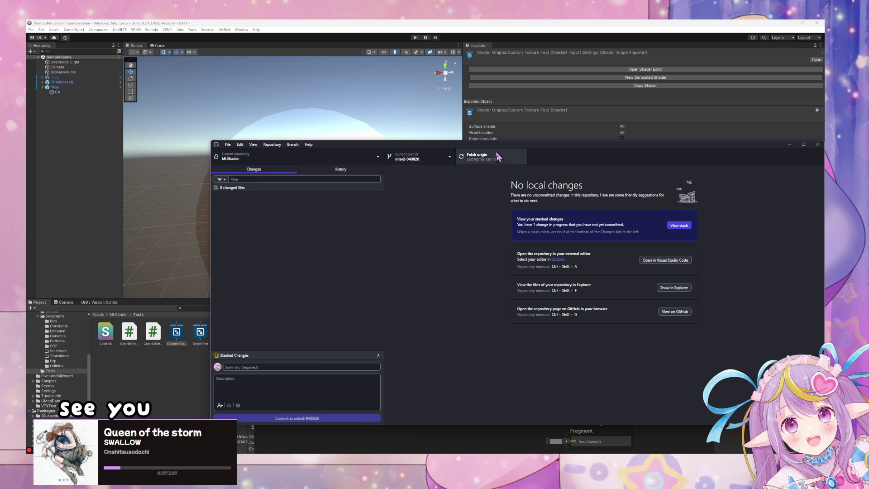
{"action": "left_click", "coordinate": [324, 156]}
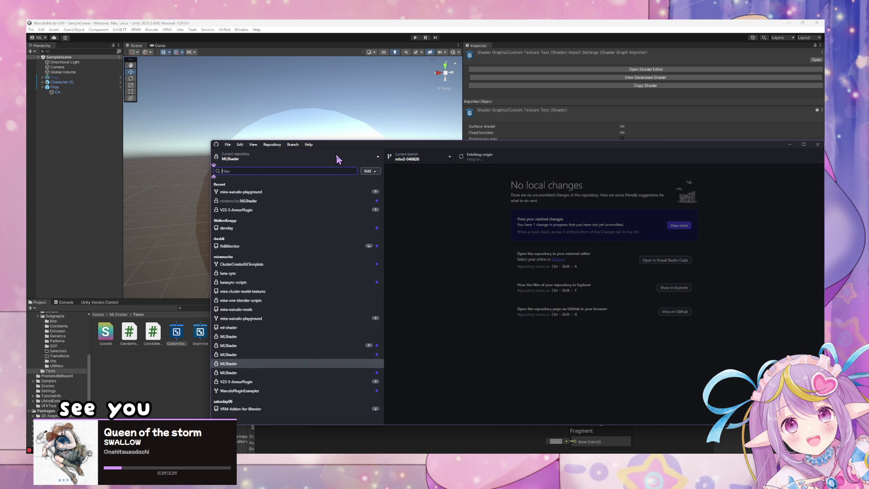
{"action": "left_click", "coordinate": [317, 156]}
{"action": "left_click", "coordinate": [314, 155]}
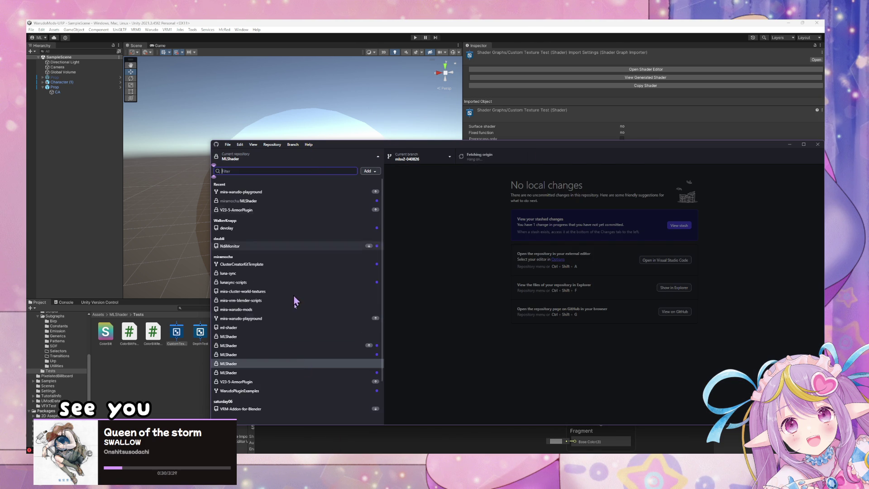
{"action": "left_click", "coordinate": [320, 371]}
Step: Keep MLShaderEmissionSample.mat's changes by cancelling the discard
{"action": "right_click", "coordinate": [321, 196]}
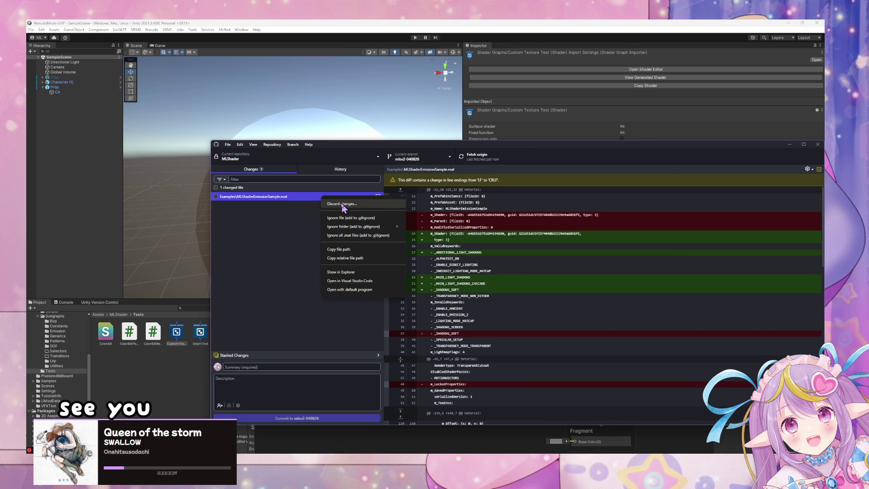
{"action": "left_click", "coordinate": [220, 202]}
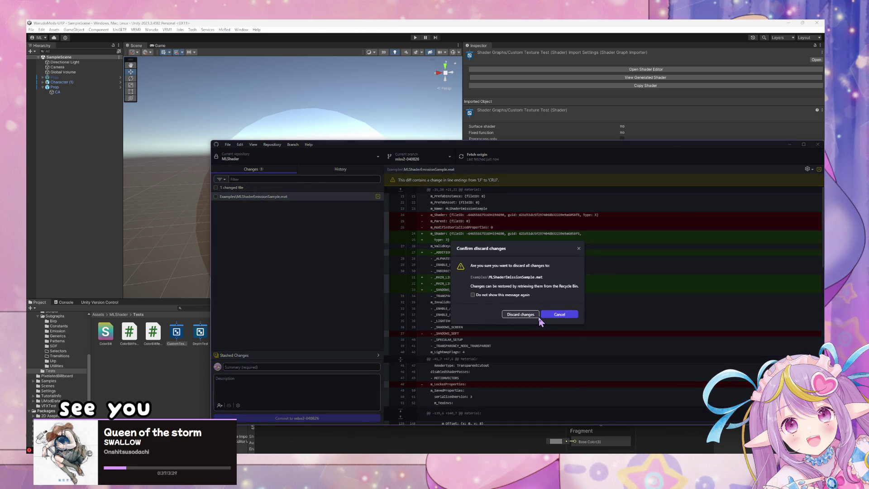
{"action": "left_click", "coordinate": [559, 315]}
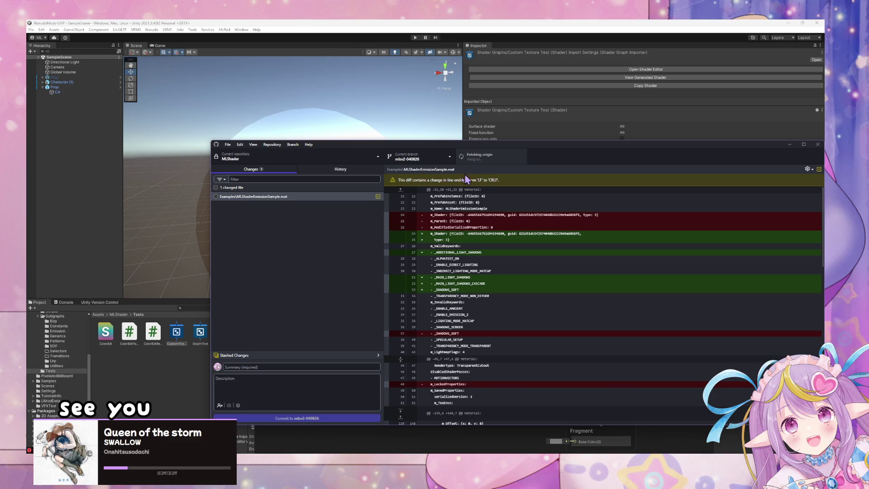
Step: Bring the Unity editor forward and move the Shader Graph window up and right
{"action": "left_click", "coordinate": [137, 415]}
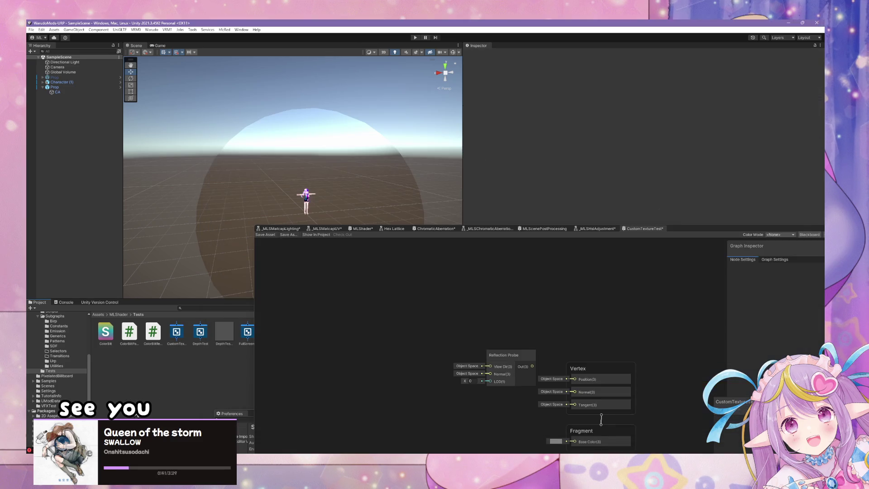
{"action": "left_click", "coordinate": [231, 414]}
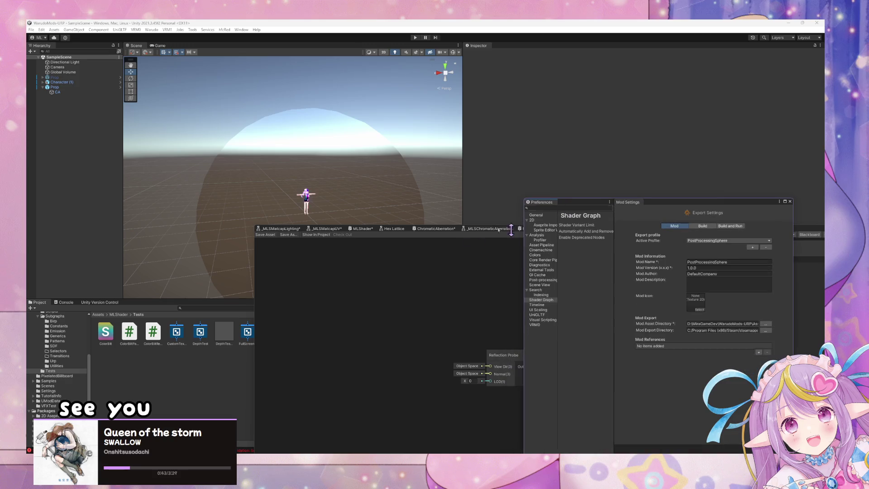
{"action": "left_click", "coordinate": [319, 271]}
{"action": "mouse_move", "coordinate": [677, 233]}
{"action": "left_mouse_down"}
{"action": "mouse_move", "coordinate": [791, 96]}
{"action": "mouse_move", "coordinate": [826, 97]}
{"action": "left_mouse_up"}
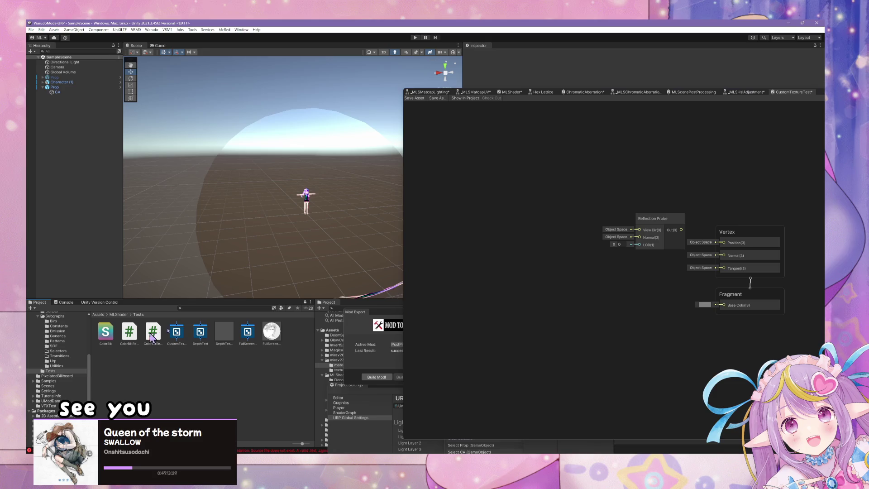
Step: Open the _MLSSceneColorBlurred sub graph from the Subgraphs/Urp folder
{"action": "left_click", "coordinate": [226, 335]}
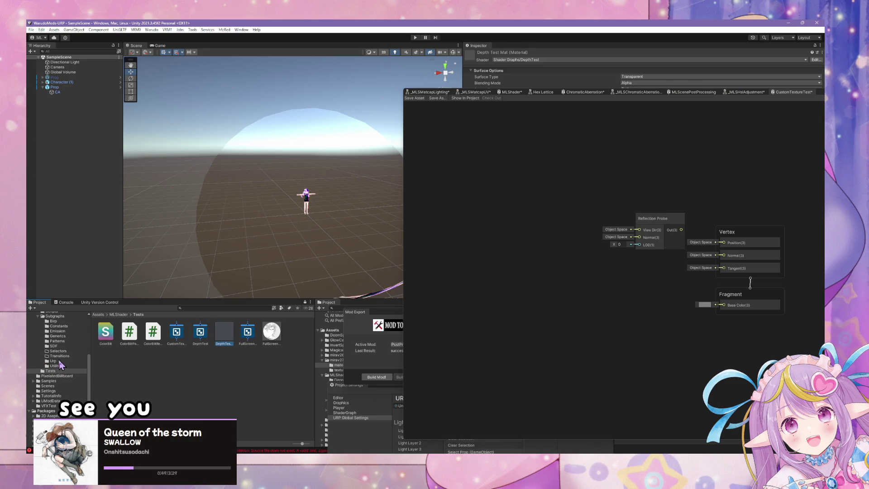
{"action": "left_click", "coordinate": [60, 361]}
{"action": "left_click", "coordinate": [111, 335]}
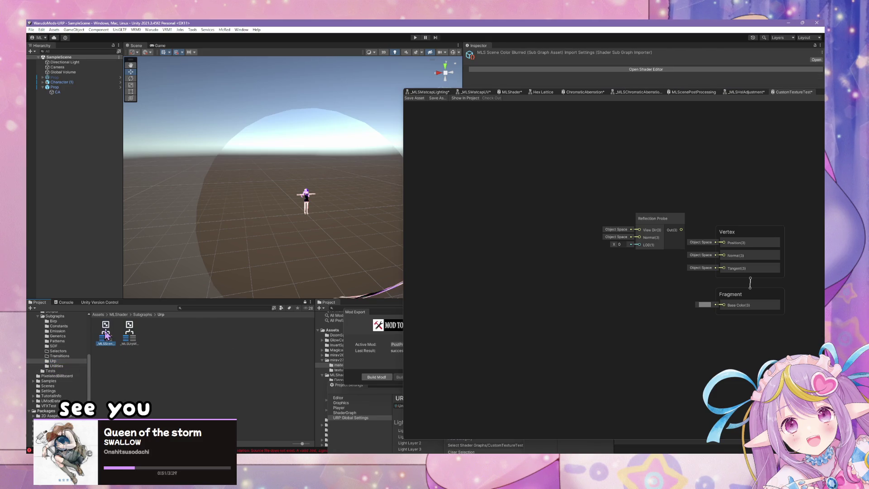
{"action": "double_click", "coordinate": [106, 335]}
{"action": "scroll", "coordinate": [744, 246], "scroll_direction": "up", "scroll_amount": 4}
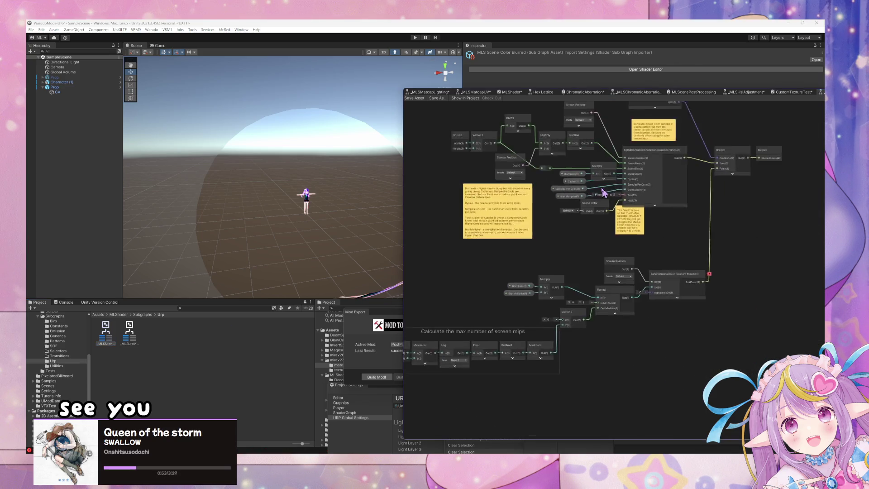
Step: Expand the SafeHDSceneColor node's preview and widen the graph window leftward
{"action": "left_click", "coordinate": [623, 307]}
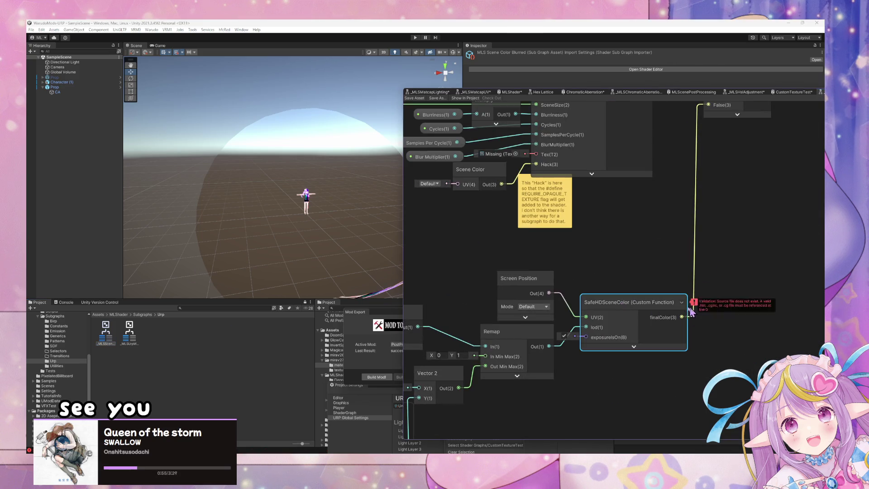
{"action": "left_click", "coordinate": [634, 347]}
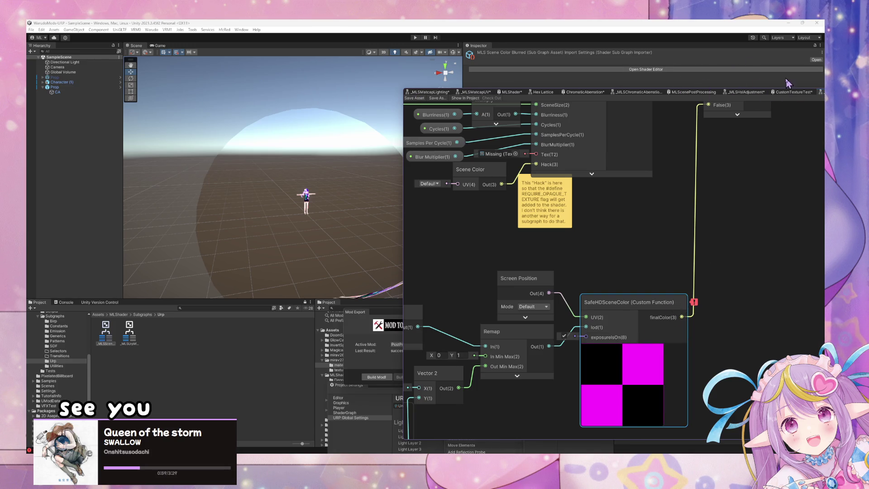
{"action": "left_click", "coordinate": [766, 112]}
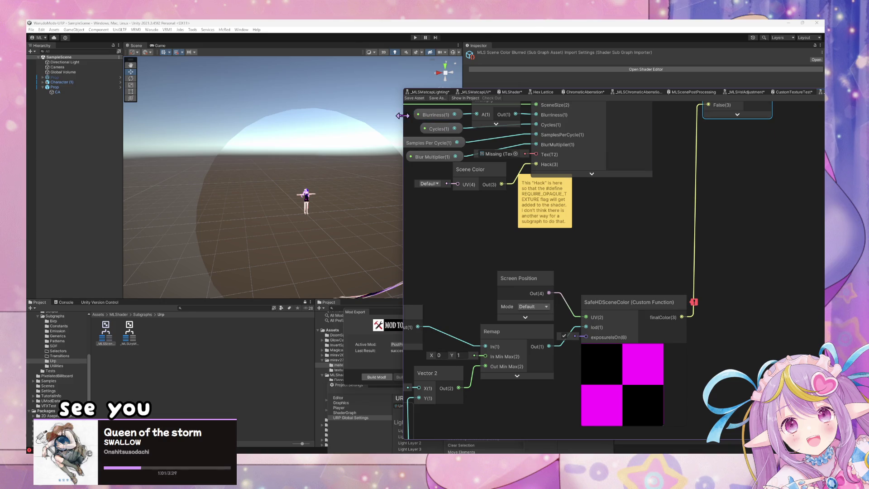
{"action": "mouse_move", "coordinate": [404, 120]}
{"action": "left_mouse_down"}
{"action": "mouse_move", "coordinate": [287, 111]}
{"action": "mouse_move", "coordinate": [175, 118]}
{"action": "left_mouse_up"}
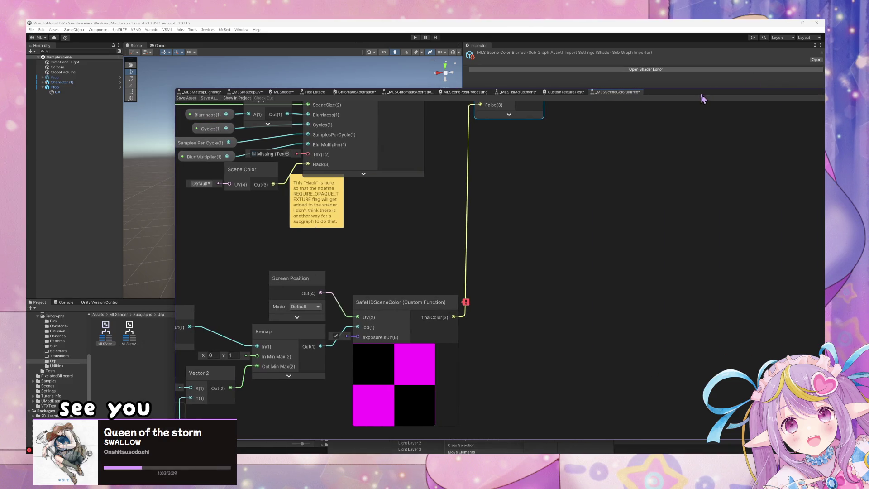
Step: Rearrange the graph window so the Graph Inspector and Main Preview are visible
{"action": "mouse_move", "coordinate": [702, 99]}
{"action": "left_mouse_down"}
{"action": "mouse_move", "coordinate": [413, 84]}
{"action": "mouse_move", "coordinate": [613, 85]}
{"action": "mouse_move", "coordinate": [496, 67]}
{"action": "left_mouse_up"}
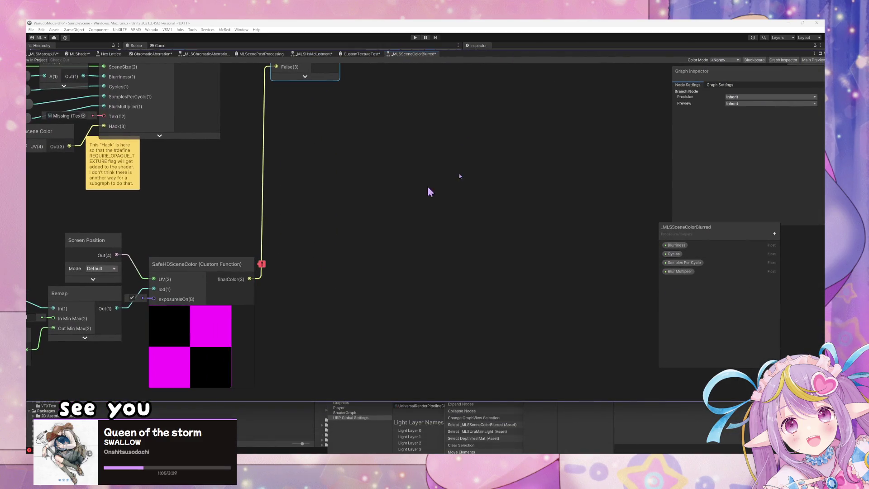
{"action": "left_click_drag", "start_coordinate": [706, 55], "coordinate": [598, 68]}
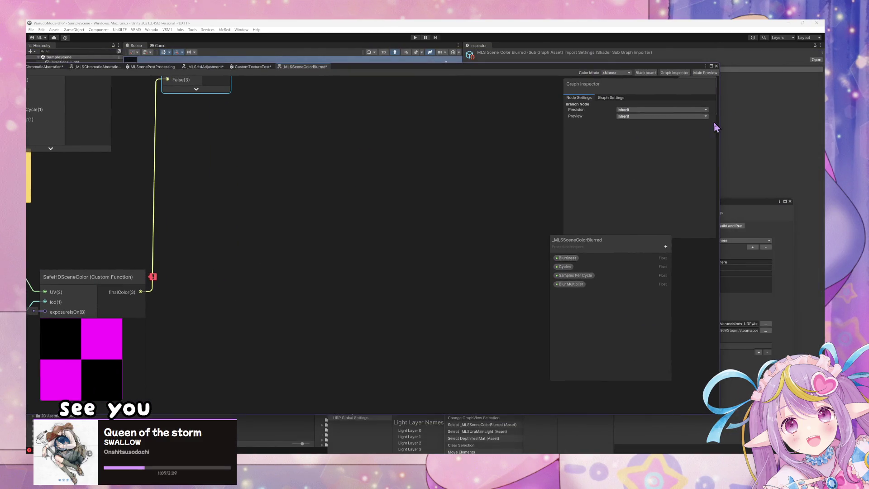
{"action": "mouse_move", "coordinate": [715, 127]}
{"action": "left_mouse_down"}
{"action": "mouse_move", "coordinate": [719, 132]}
{"action": "mouse_move", "coordinate": [545, 134]}
{"action": "mouse_move", "coordinate": [691, 130]}
{"action": "left_mouse_up"}
{"action": "left_click", "coordinate": [721, 140]}
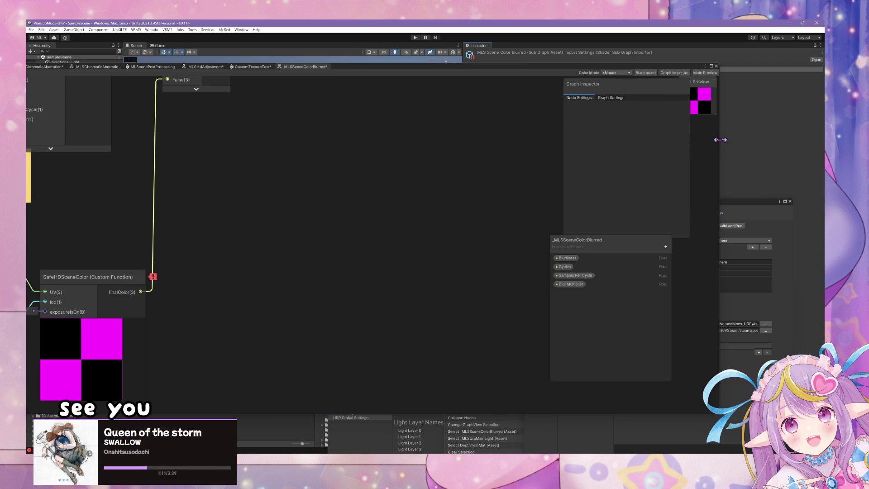
{"action": "left_click", "coordinate": [490, 66]}
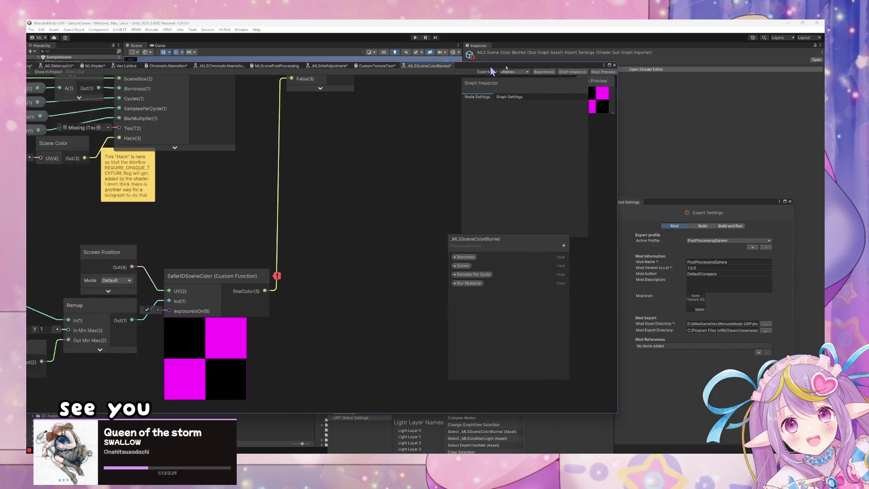
Step: Review the SpiralBlurCustomFunction code and the SafeHDSceneColor node settings
{"action": "left_click", "coordinate": [400, 163]}
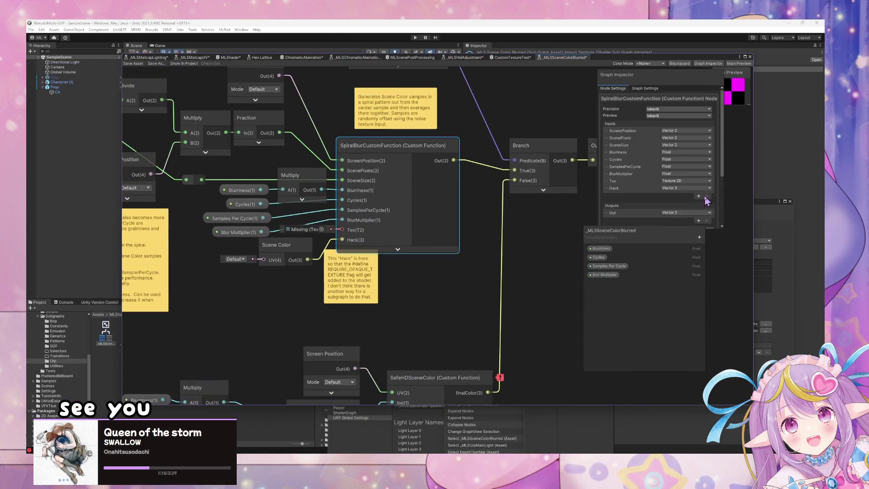
{"action": "scroll", "coordinate": [703, 193], "scroll_direction": "down", "scroll_amount": 3}
{"action": "left_click_drag", "start_coordinate": [435, 385], "coordinate": [407, 281]}
{"action": "left_click", "coordinate": [456, 268]}
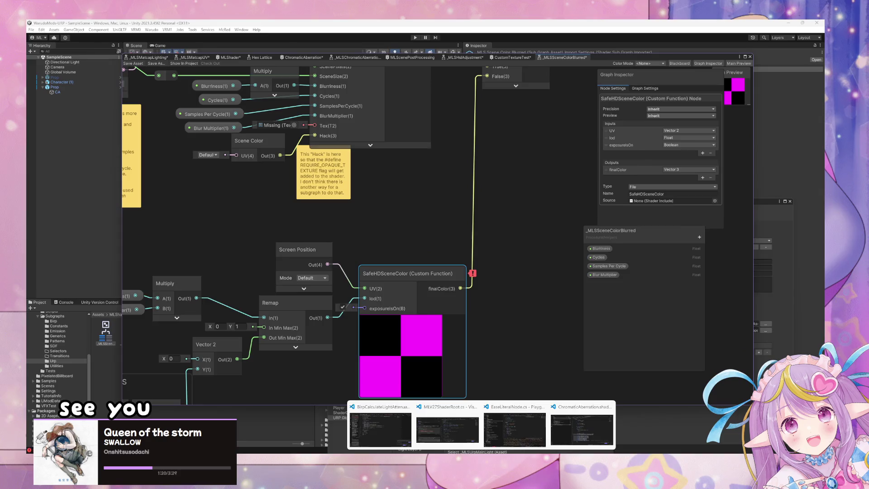
Step: Locate the SafeHDSceneColor include in the Shader Graph samples and place it in MLShader/Helpers/URP
{"action": "left_click", "coordinate": [480, 487]}
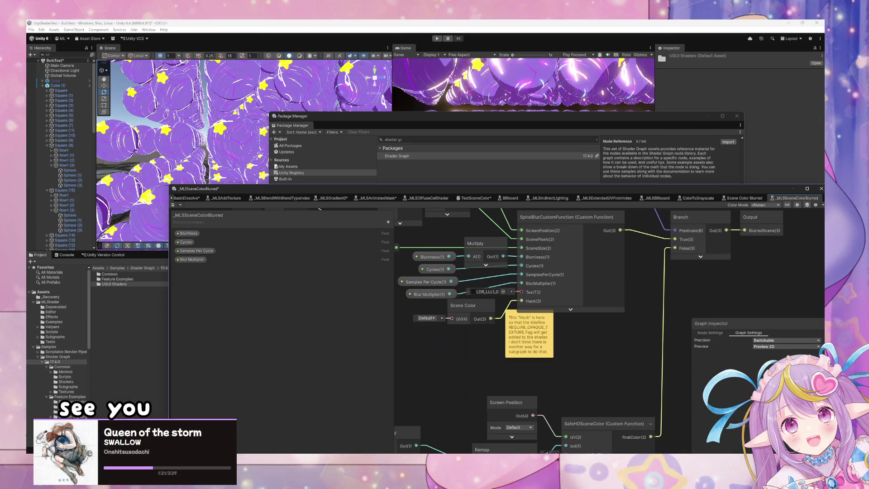
{"action": "left_click", "coordinate": [485, 363]}
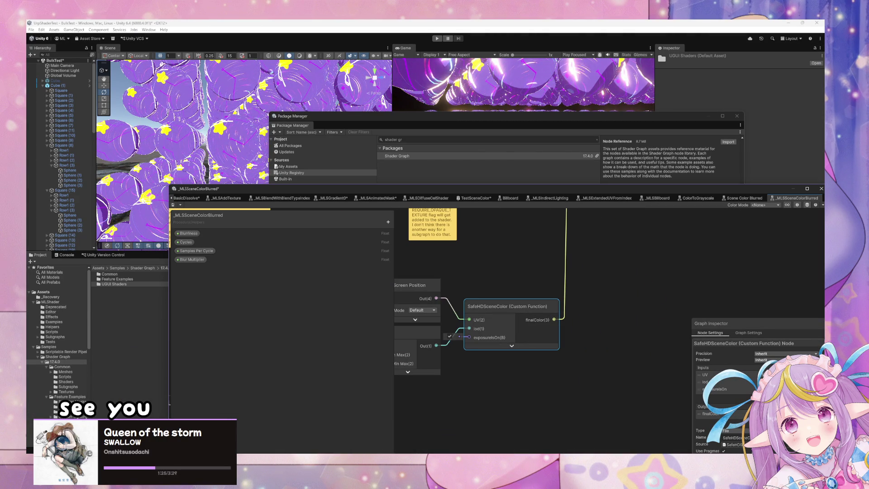
{"action": "left_click", "coordinate": [118, 319]}
{"action": "left_click", "coordinate": [129, 324]}
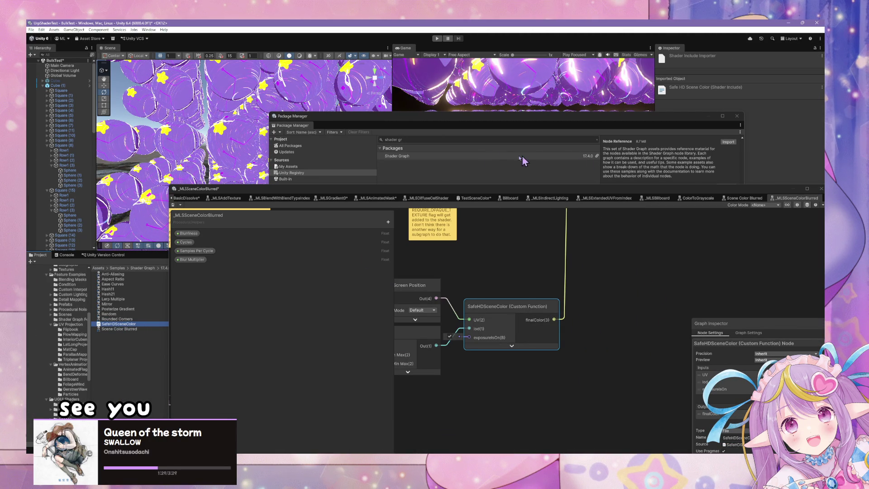
{"action": "mouse_move", "coordinate": [452, 192]}
{"action": "left_mouse_down"}
{"action": "mouse_move", "coordinate": [593, 180]}
{"action": "mouse_move", "coordinate": [560, 163]}
{"action": "left_mouse_up"}
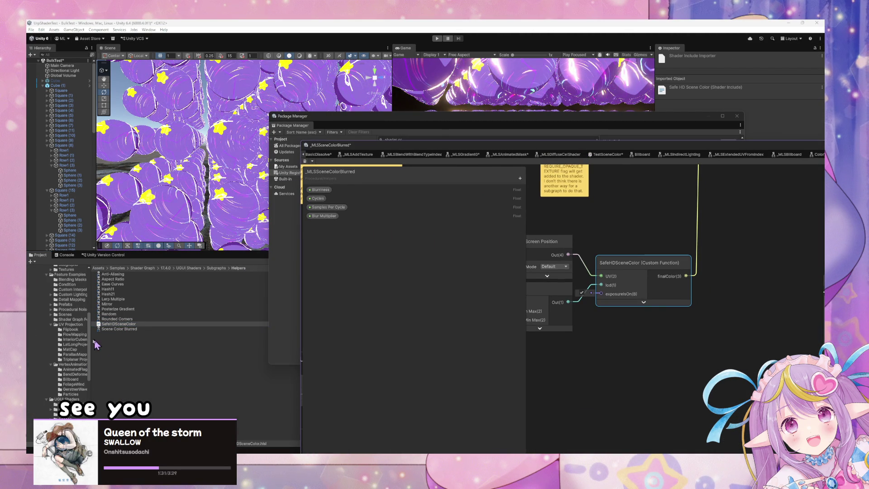
{"action": "scroll", "coordinate": [84, 340], "scroll_direction": "up", "scroll_amount": 8}
{"action": "left_click", "coordinate": [49, 322]}
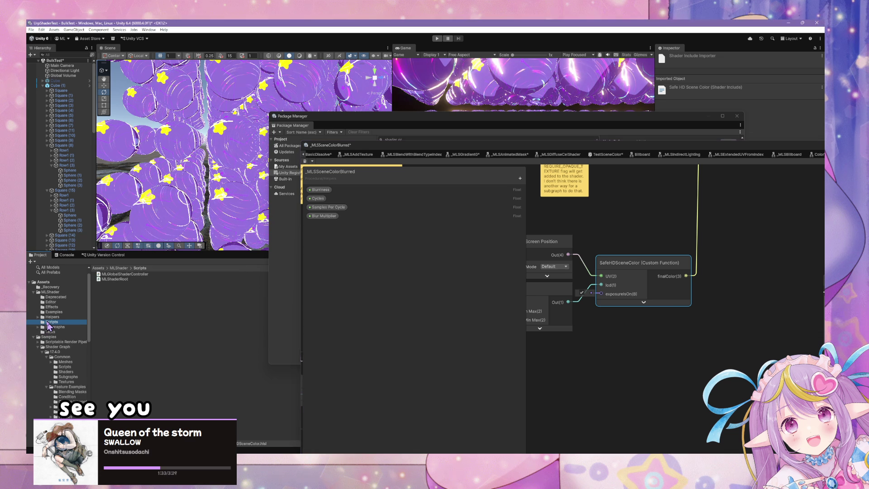
{"action": "left_click", "coordinate": [51, 317]}
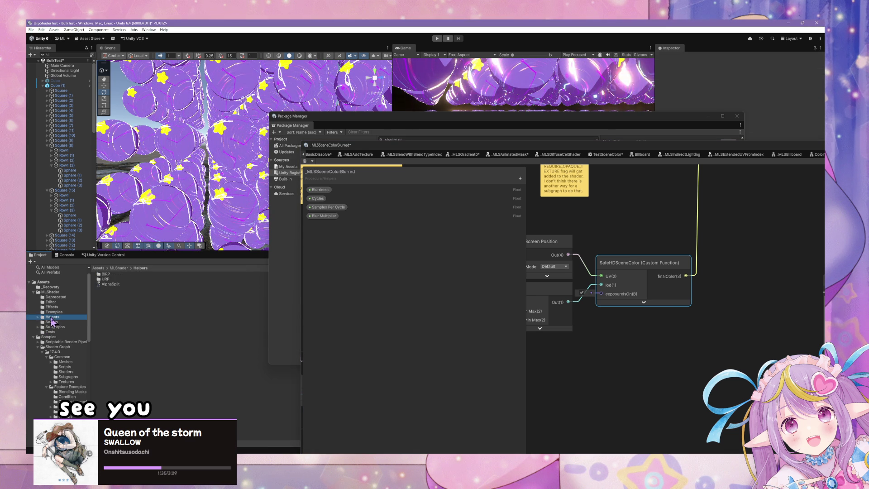
{"action": "double_click", "coordinate": [101, 279]}
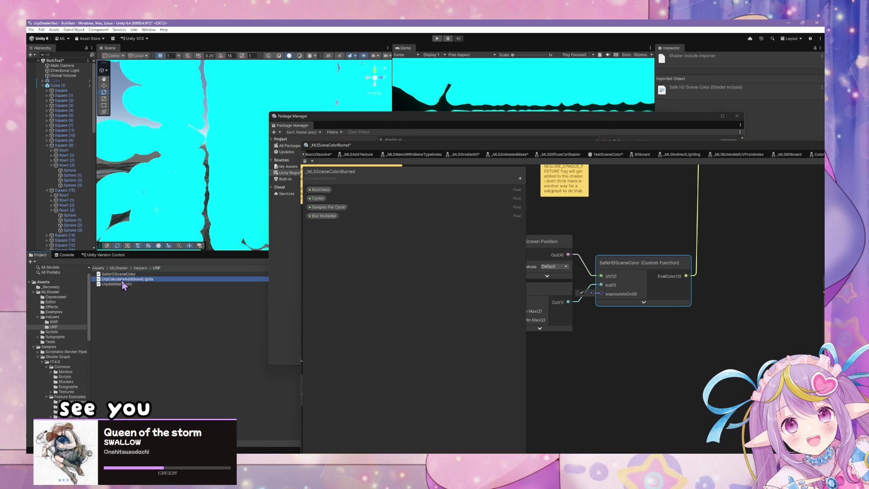
Step: Check that the SafeHDSceneColor node's Source now points to the SafeHDSceneColor include
{"action": "left_click", "coordinate": [601, 330]}
{"action": "left_click_drag", "start_coordinate": [601, 331], "coordinate": [659, 338]}
{"action": "mouse_move", "coordinate": [367, 154]}
{"action": "left_mouse_down"}
{"action": "mouse_move", "coordinate": [140, 140]}
{"action": "mouse_move", "coordinate": [225, 140]}
{"action": "left_mouse_up"}
{"action": "left_click", "coordinate": [556, 288]}
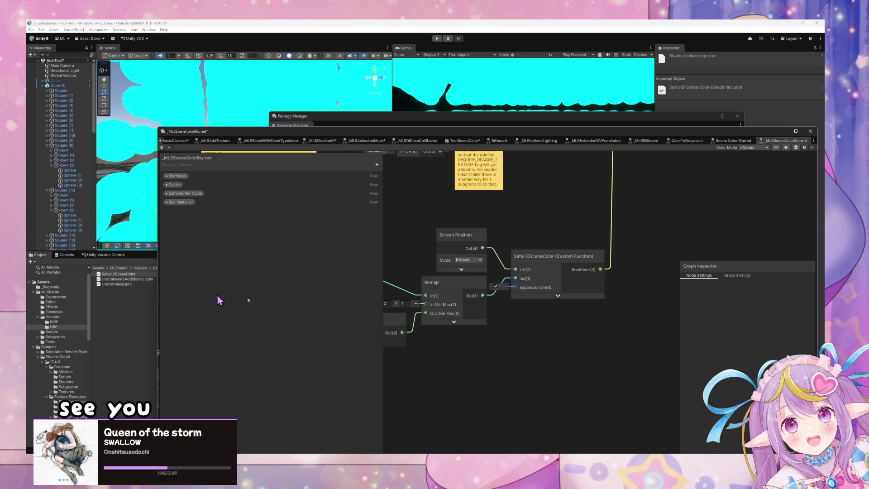
{"action": "left_click", "coordinate": [568, 256]}
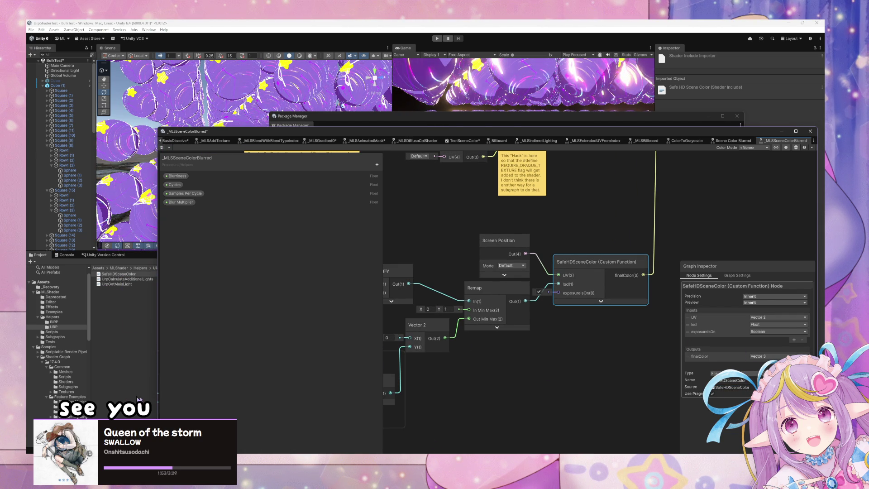
Step: Commit the four changed MLShader files, including SafeHDSceneColor.hlsl, as 'Added Missing Script'
{"action": "left_click", "coordinate": [500, 452]}
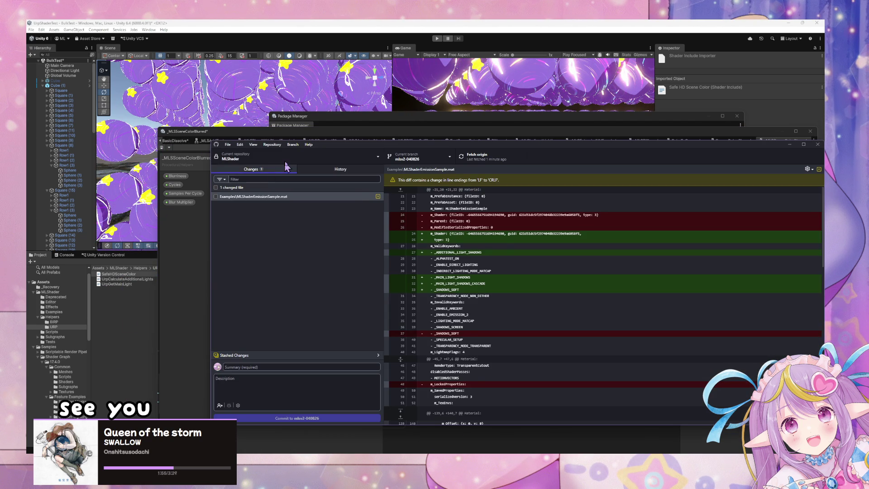
{"action": "key", "text": "ctrl+t"}
{"action": "left_click", "coordinate": [278, 365]}
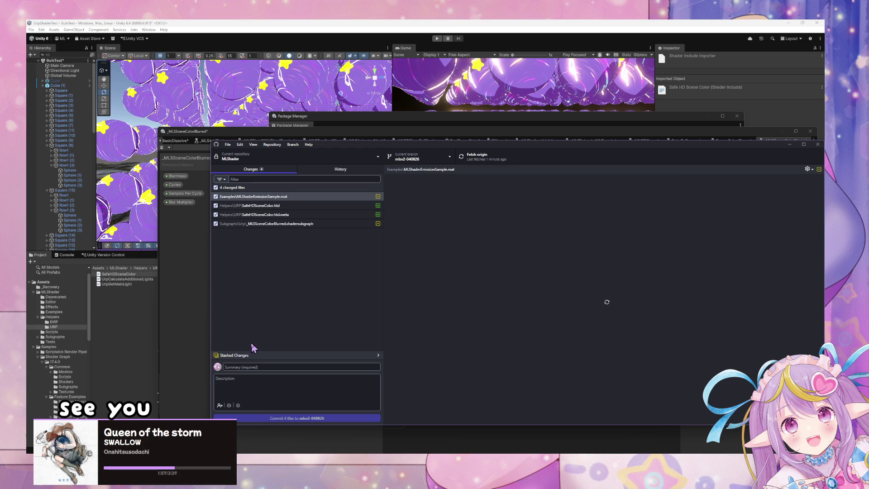
{"action": "left_click", "coordinate": [249, 367]}
{"action": "type", "text": "Added"}
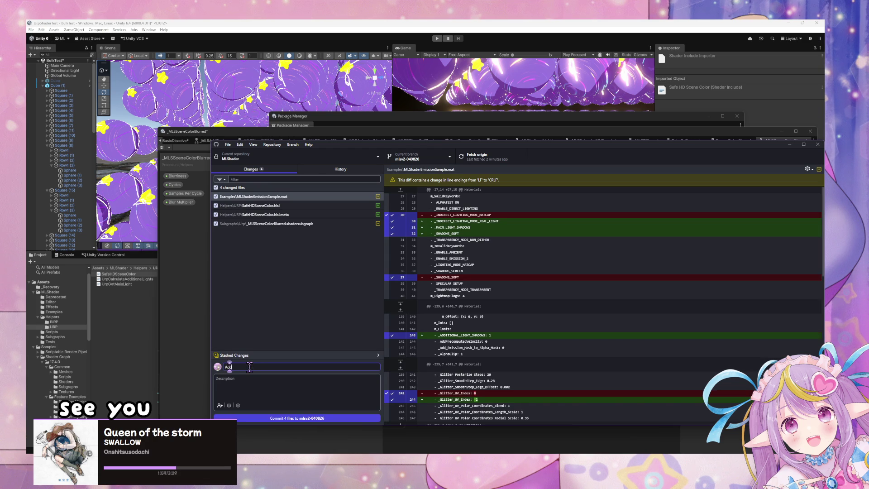
{"action": "left_click", "coordinate": [217, 200]}
{"action": "key", "text": "BackSpace"}
{"action": "key", "text": "BackSpace"}
{"action": "key", "text": "BackSpace"}
{"action": "type", "text": "Sc"}
{"action": "left_click", "coordinate": [292, 417]}
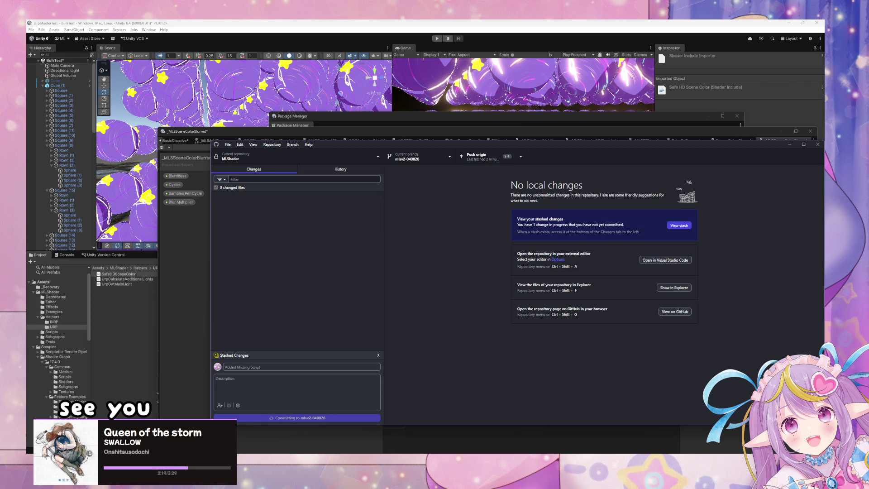
Step: Push the new commit to origin, then look over the repository and branch lists
{"action": "left_click", "coordinate": [476, 157]}
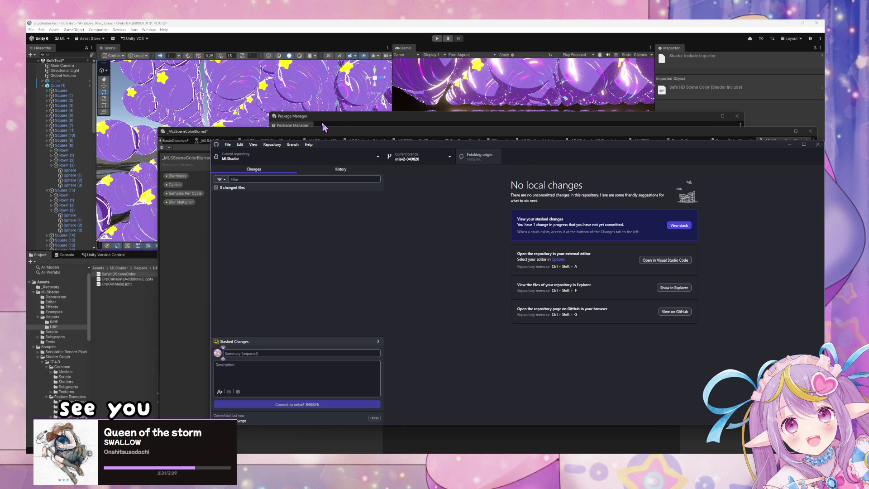
{"action": "left_click", "coordinate": [311, 158]}
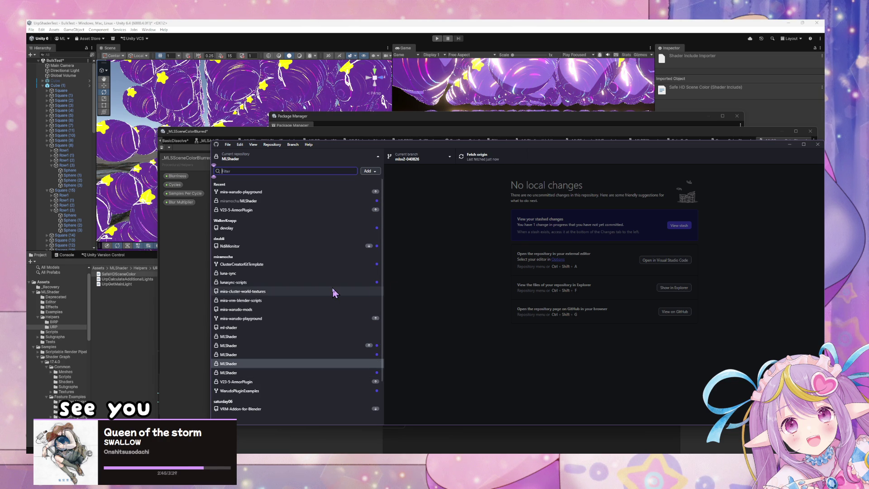
{"action": "left_click", "coordinate": [450, 247]}
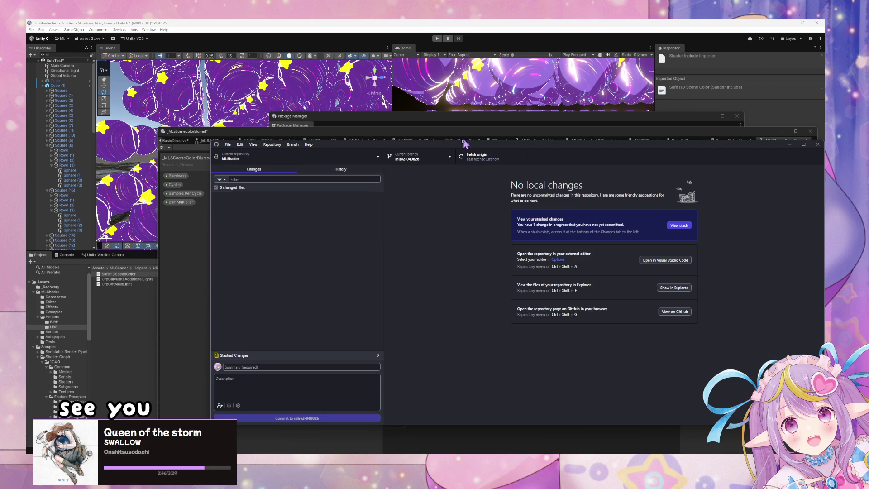
{"action": "left_click", "coordinate": [431, 158]}
{"action": "left_click", "coordinate": [324, 169]}
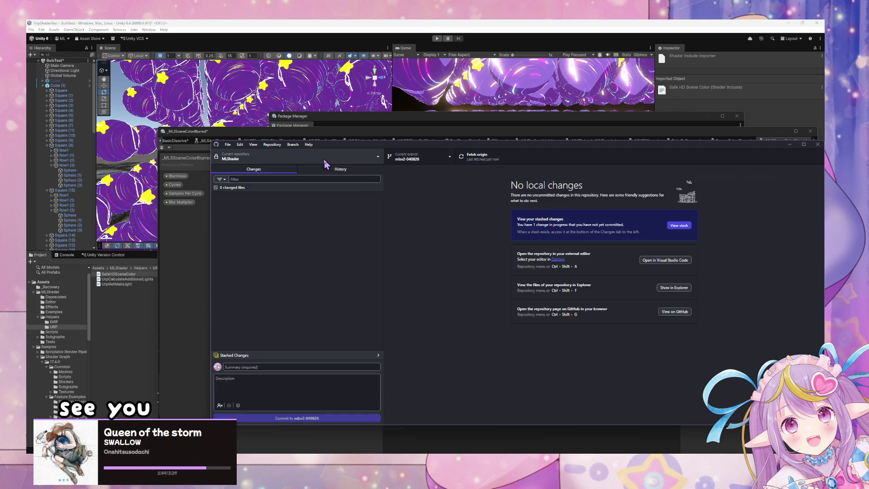
Step: Switch to the other MLShader repository and pull origin, which is blocked by MLShaderEmissionSample.mat
{"action": "left_click", "coordinate": [326, 159]}
{"action": "left_click", "coordinate": [306, 376]}
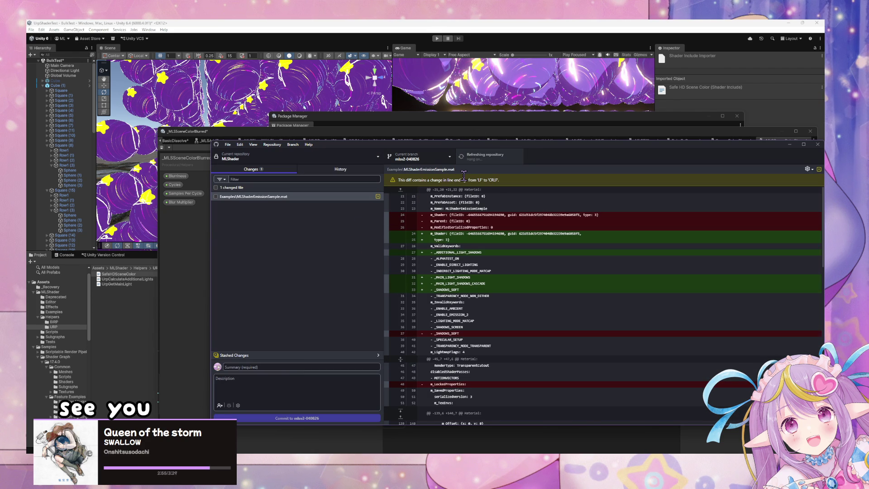
{"action": "left_click", "coordinate": [482, 158]}
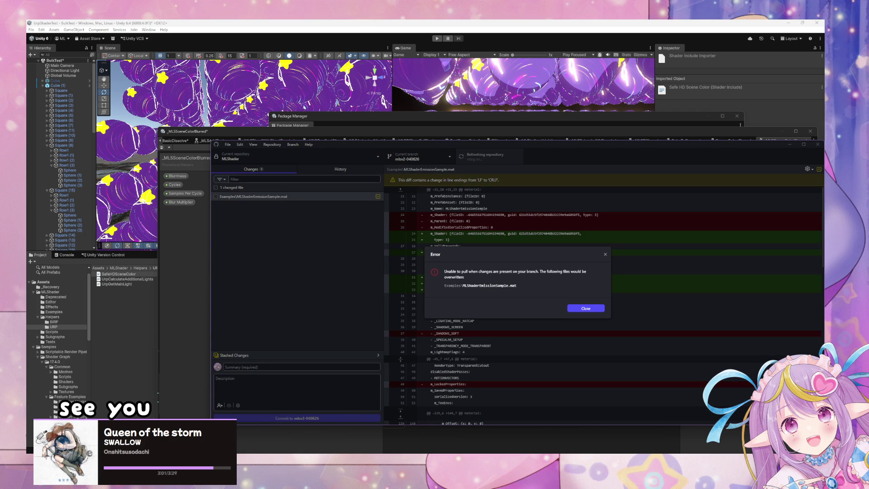
Step: Dismiss the pull error, discard the local MLShaderEmissionSample.mat change, and pull origin again
{"action": "left_click", "coordinate": [584, 309]}
{"action": "left_click", "coordinate": [266, 197]}
{"action": "right_click", "coordinate": [266, 197]}
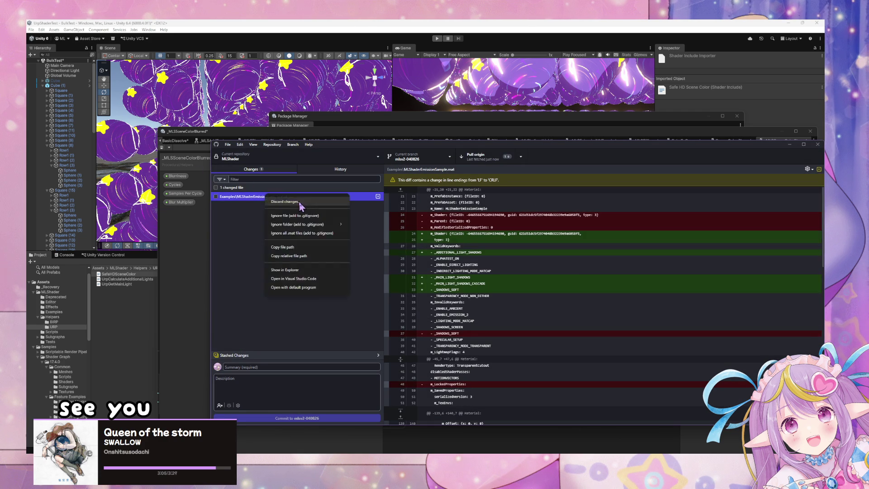
{"action": "left_click", "coordinate": [301, 201]}
{"action": "left_click", "coordinate": [516, 316]}
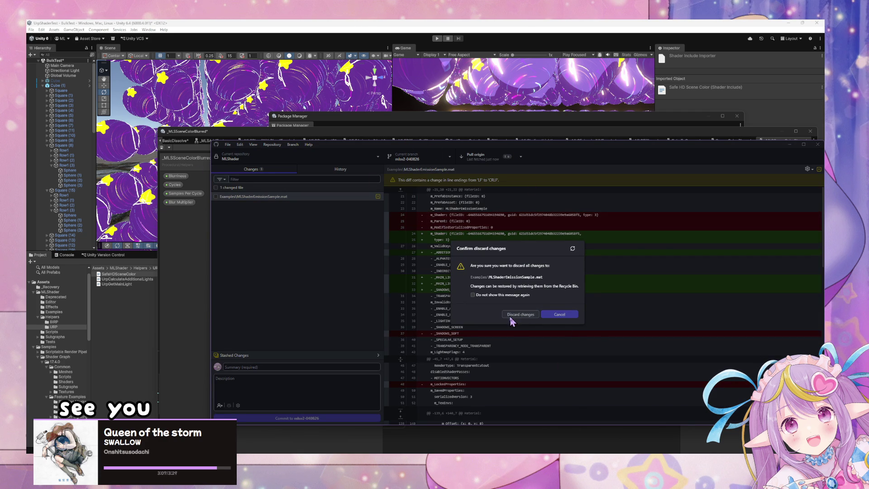
{"action": "left_click", "coordinate": [463, 165]}
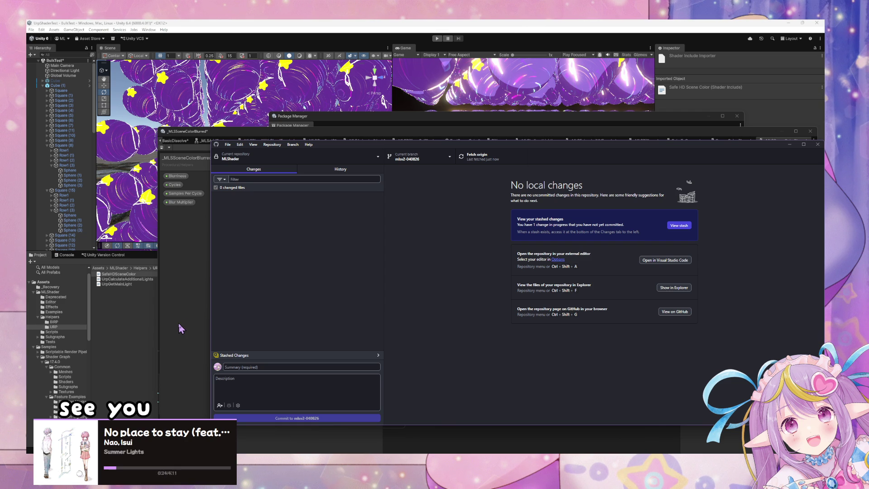
Step: After the pull completes, check the repository list, then return to the WarudoMods-URP Unity window
{"action": "left_click", "coordinate": [173, 284]}
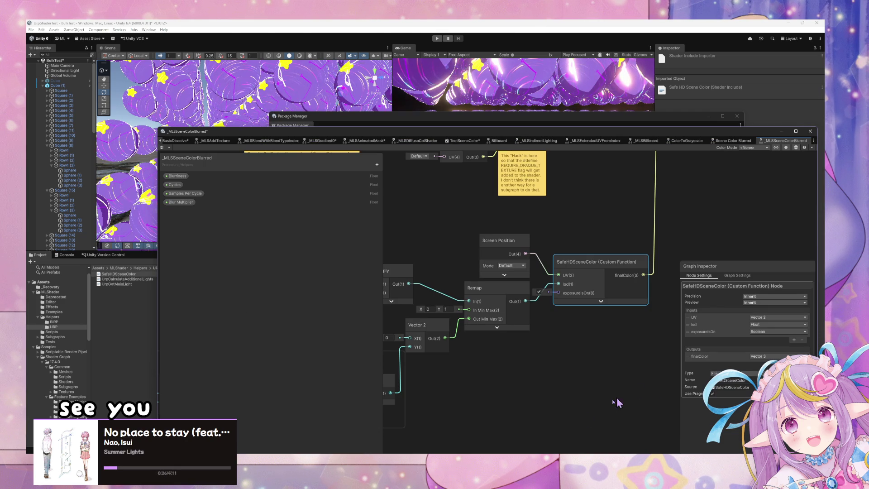
{"action": "key", "text": "alt+Tab"}
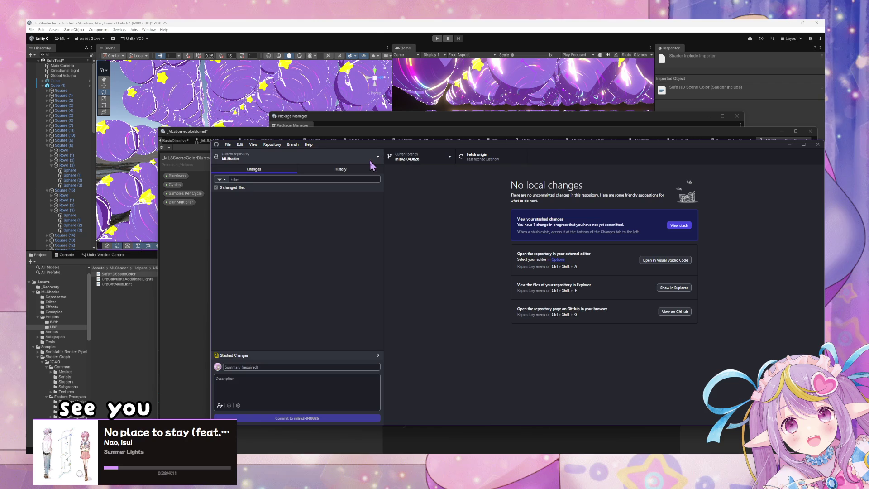
{"action": "left_click", "coordinate": [370, 159]}
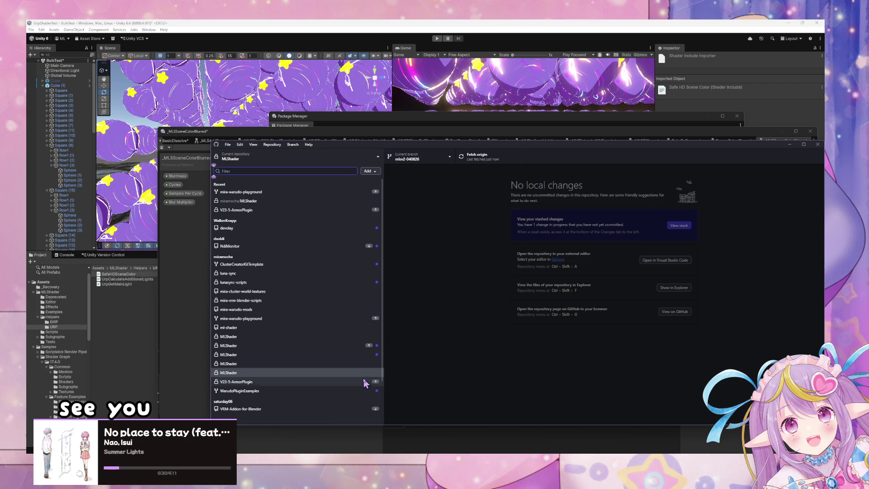
{"action": "key", "text": "Escape"}
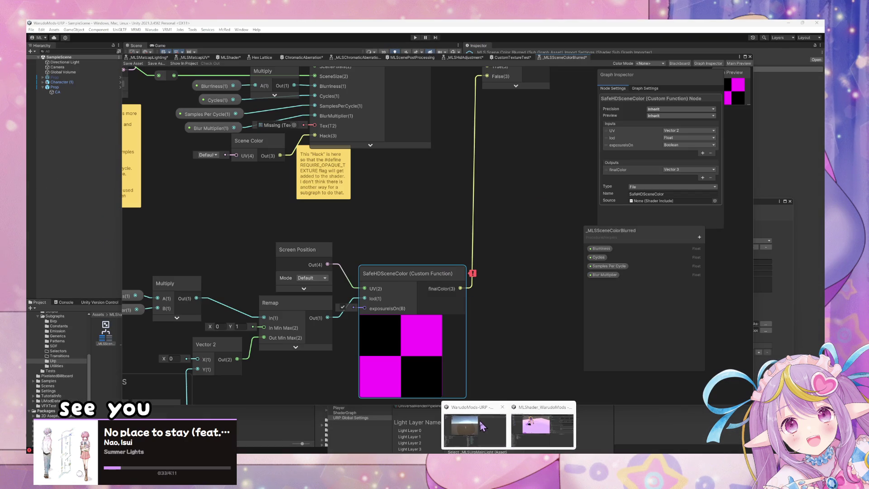
{"action": "left_click", "coordinate": [480, 421]}
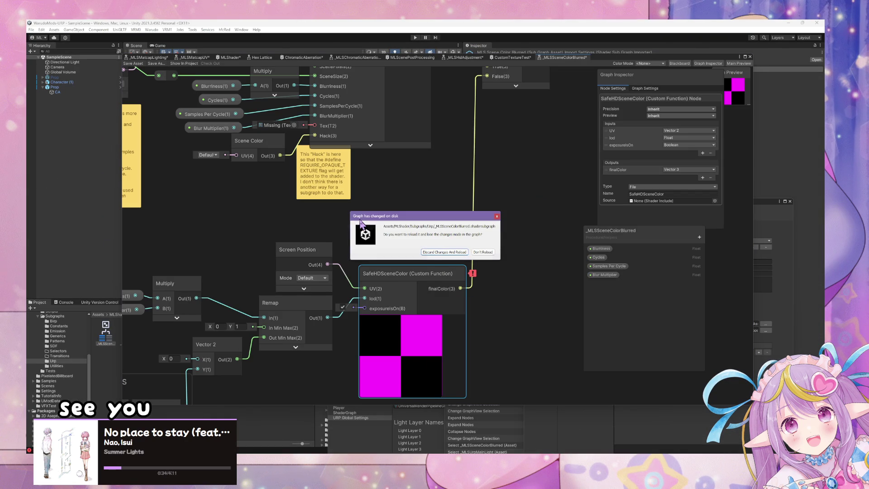
Step: Deselect all nodes, pan the graph, and save the _MLSSceneColorBlurred subgraph
{"action": "left_click", "coordinate": [346, 263]}
{"action": "scroll", "coordinate": [346, 264], "scroll_direction": "down", "scroll_amount": 5}
{"action": "left_click_drag", "start_coordinate": [401, 230], "coordinate": [449, 274]}
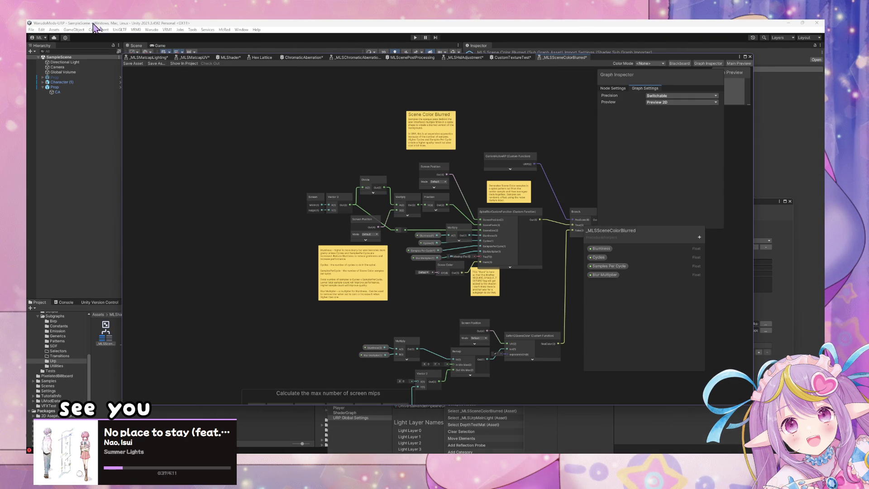
{"action": "left_click", "coordinate": [133, 63]}
Step: Reposition the Shader Graph window and bring up the CustomTextureTest graph
{"action": "mouse_move", "coordinate": [611, 61]}
{"action": "left_mouse_down"}
{"action": "mouse_move", "coordinate": [615, 289]}
{"action": "mouse_move", "coordinate": [563, 280]}
{"action": "left_mouse_up"}
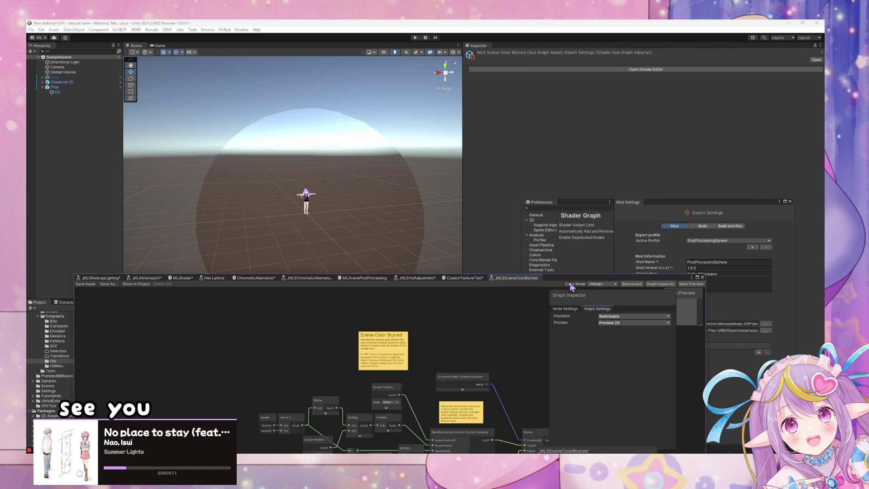
{"action": "mouse_move", "coordinate": [551, 285]}
{"action": "left_mouse_down"}
{"action": "mouse_move", "coordinate": [511, 268]}
{"action": "mouse_move", "coordinate": [622, 170]}
{"action": "mouse_move", "coordinate": [624, 179]}
{"action": "left_mouse_up"}
{"action": "left_click", "coordinate": [413, 264]}
Step: Delete the Reflection Probe node and search the node list for the _MLS sub graphs
{"action": "left_click", "coordinate": [384, 305]}
{"action": "key", "text": "Delete"}
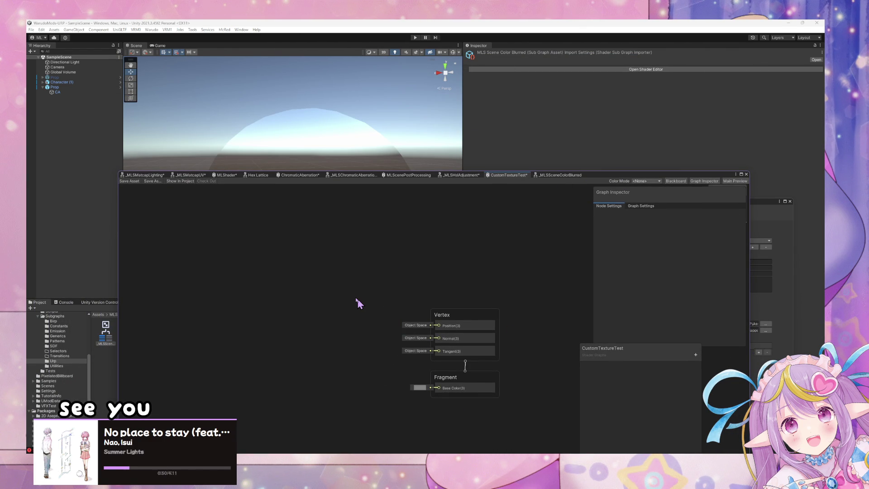
{"action": "key", "text": "space"}
{"action": "type", "text": "scene"}
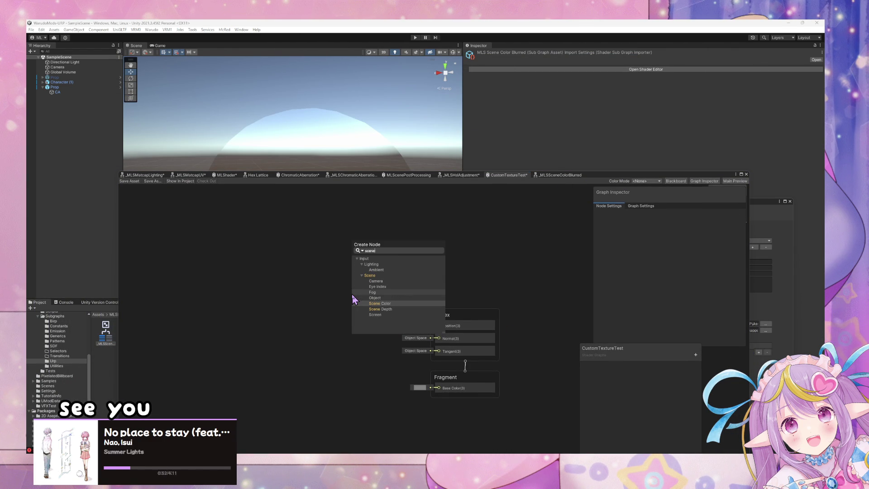
{"action": "key", "text": "BackSpace"}
{"action": "key", "text": "BackSpace"}
{"action": "key", "text": "BackSpace"}
{"action": "type", "text": "mlse"}
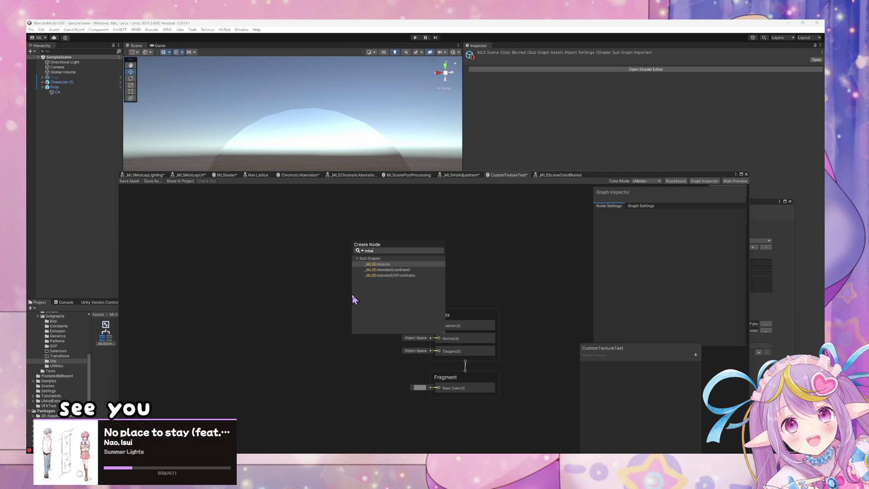
{"action": "key", "text": "BackSpace"}
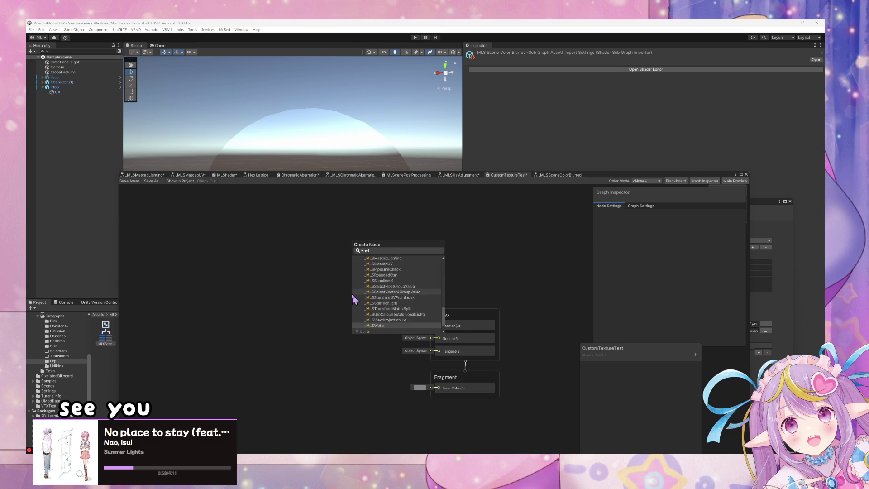
{"action": "key", "text": "BackSpace"}
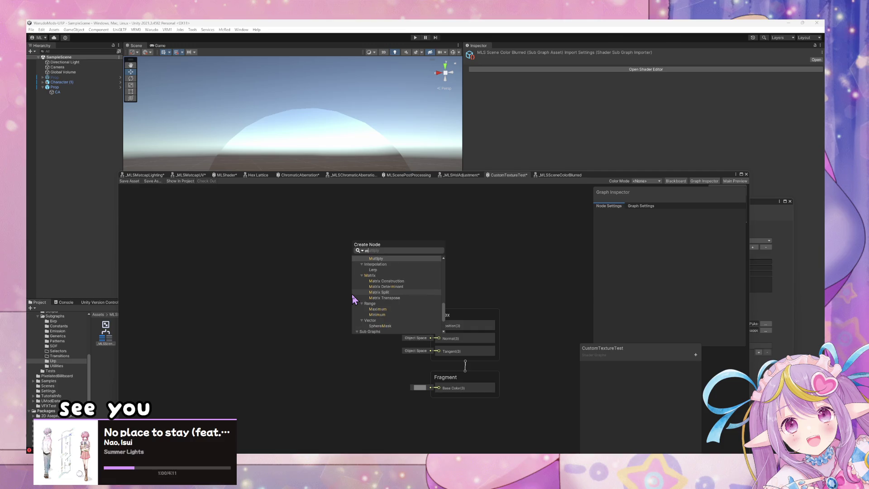
{"action": "left_click", "coordinate": [546, 176]}
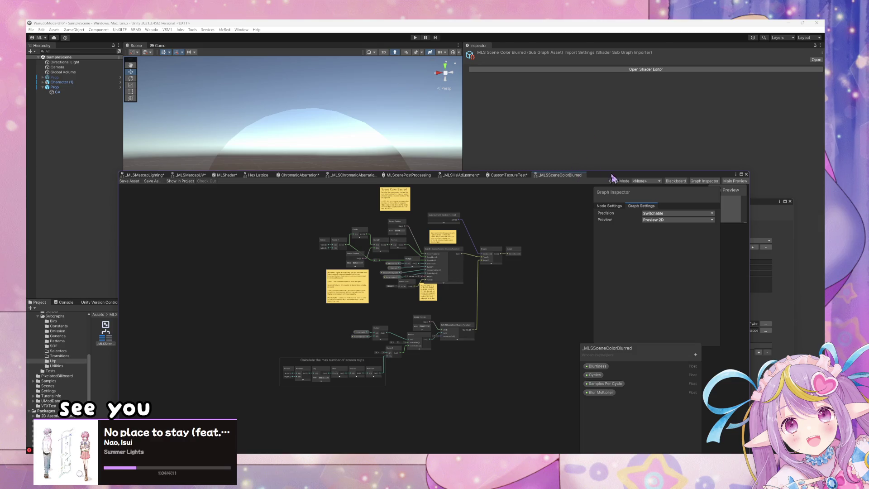
Step: Drag the _MLSSceneColorBlurred subgraph asset into CustomTextureTest as a node and move it lower
{"action": "left_click_drag", "start_coordinate": [615, 176], "coordinate": [711, 159]}
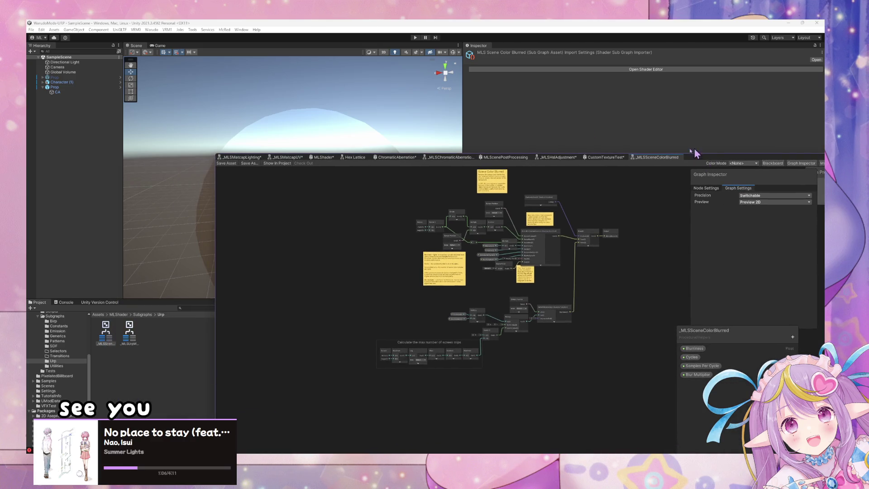
{"action": "left_click", "coordinate": [592, 158]}
{"action": "mouse_move", "coordinate": [108, 336]}
{"action": "left_mouse_down"}
{"action": "mouse_move", "coordinate": [475, 275]}
{"action": "mouse_move", "coordinate": [443, 316]}
{"action": "mouse_move", "coordinate": [484, 326]}
{"action": "mouse_move", "coordinate": [424, 286]}
{"action": "mouse_move", "coordinate": [547, 384]}
{"action": "left_mouse_up"}
{"action": "scroll", "coordinate": [457, 283], "scroll_direction": "up", "scroll_amount": 4}
{"action": "scroll", "coordinate": [442, 291], "scroll_direction": "down", "scroll_amount": 2}
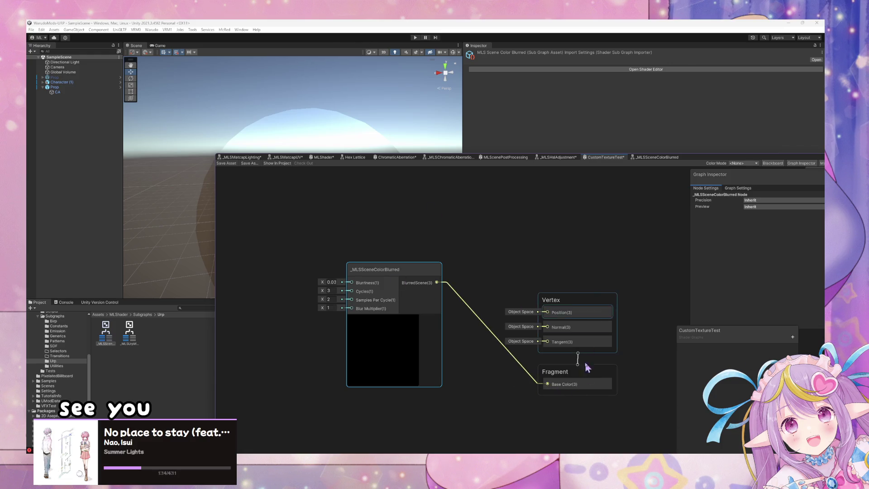
{"action": "left_click_drag", "start_coordinate": [393, 272], "coordinate": [420, 339]}
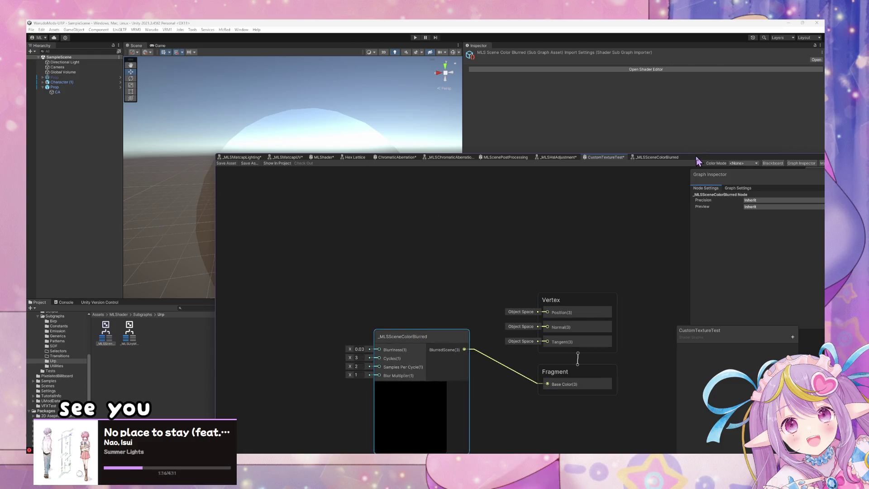
Step: Save the CustomTextureTest graph and unpack the Prop prefab in the Hierarchy
{"action": "left_click_drag", "start_coordinate": [696, 156], "coordinate": [713, 165]}
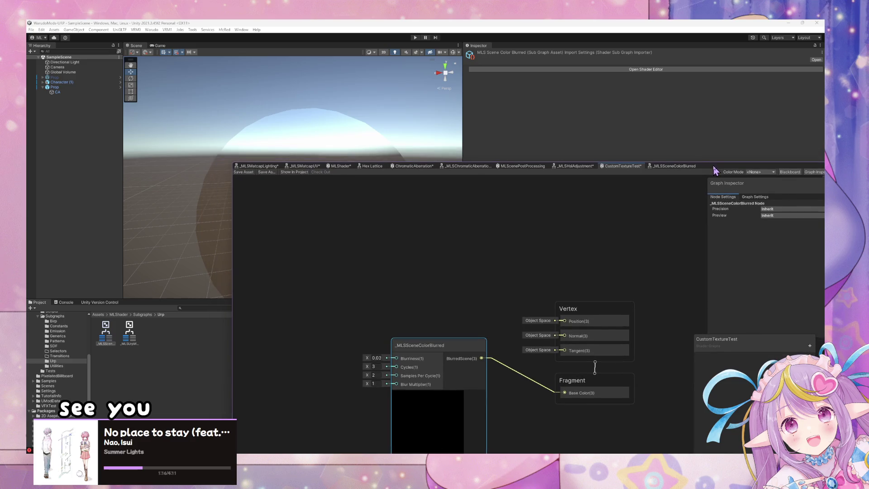
{"action": "left_click", "coordinate": [243, 173]}
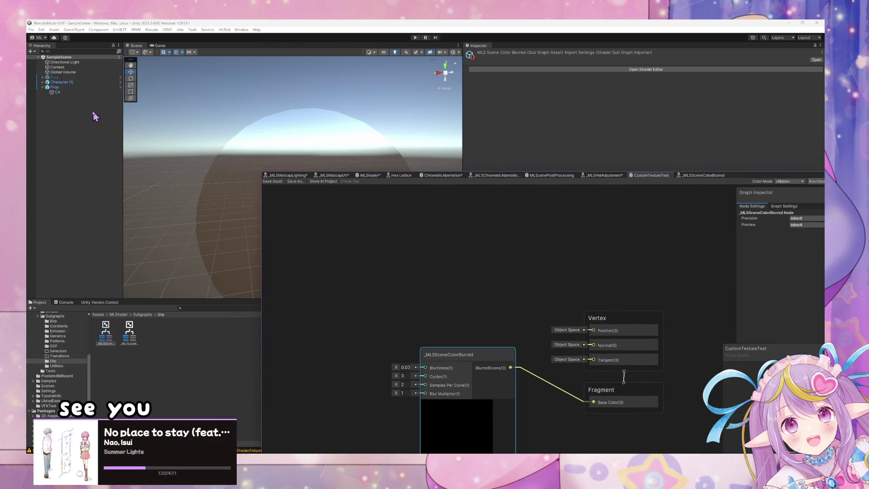
{"action": "right_click", "coordinate": [83, 89]}
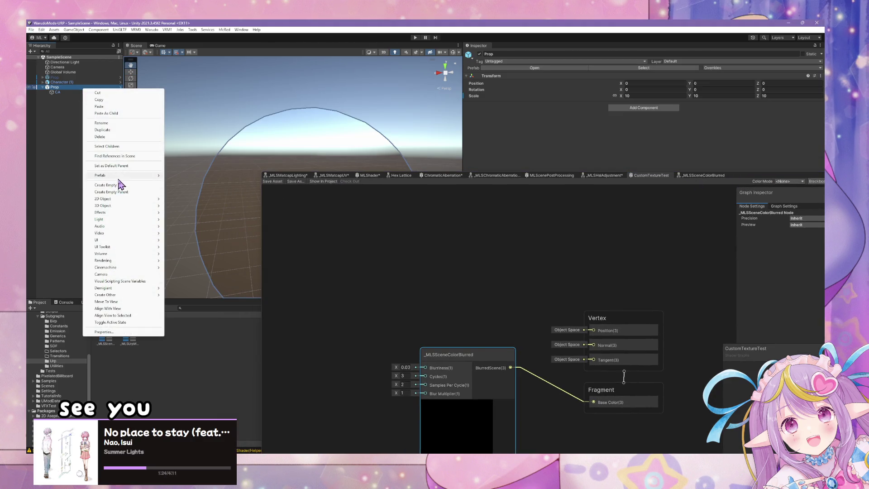
{"action": "mouse_move", "coordinate": [154, 176]}
{"action": "left_click", "coordinate": [190, 209]}
Step: Select the CA sphere object, then open the MLScenePostProcessing shader graph
{"action": "left_click", "coordinate": [57, 92]}
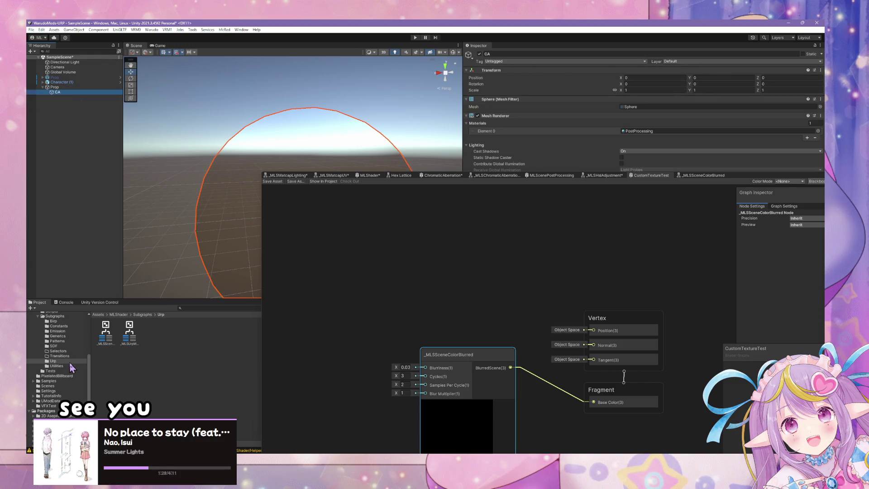
{"action": "scroll", "coordinate": [72, 362], "scroll_direction": "up", "scroll_amount": 10}
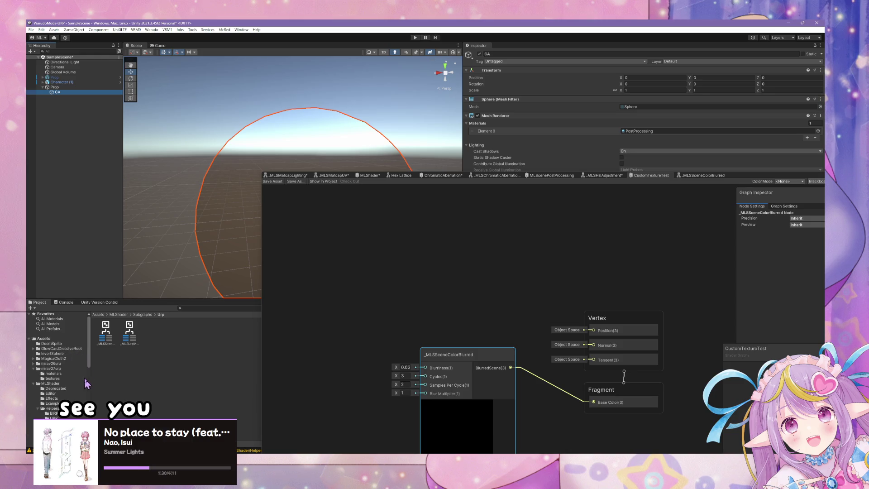
{"action": "scroll", "coordinate": [73, 378], "scroll_direction": "down", "scroll_amount": 1}
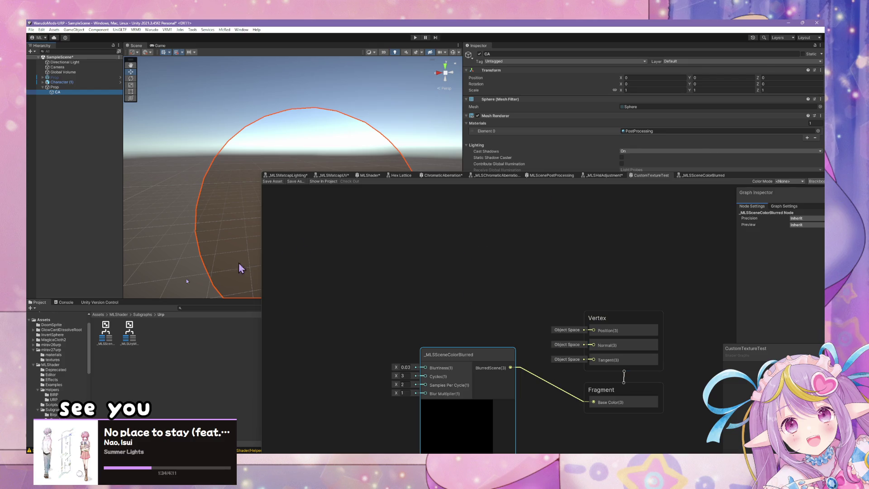
{"action": "left_click", "coordinate": [552, 184]}
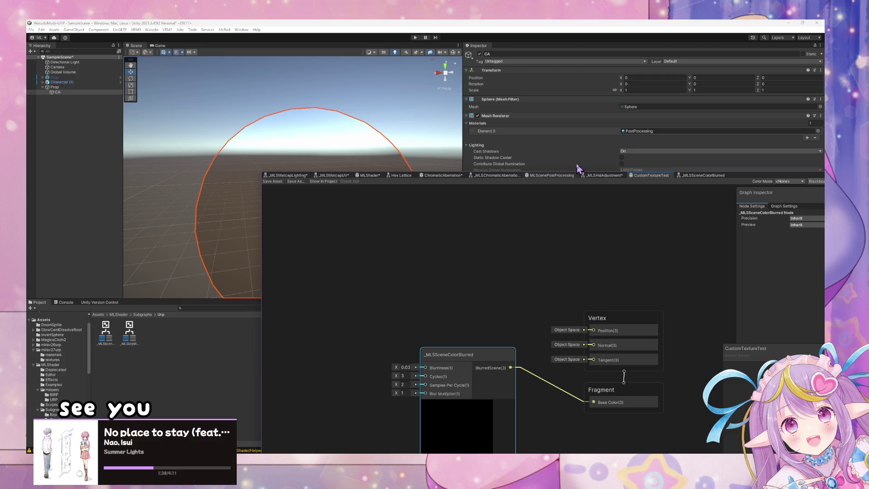
{"action": "left_click", "coordinate": [571, 176]}
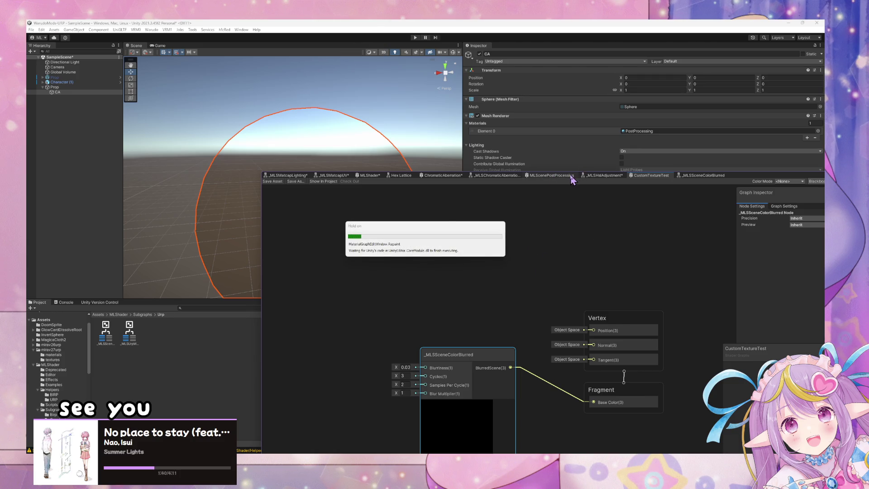
Step: Shift the Vertex/Fragment stacks right and add a _MLSSceneColorBlurred node via 'mlsscen' beside Fragment
{"action": "scroll", "coordinate": [580, 279], "scroll_direction": "down", "scroll_amount": 5}
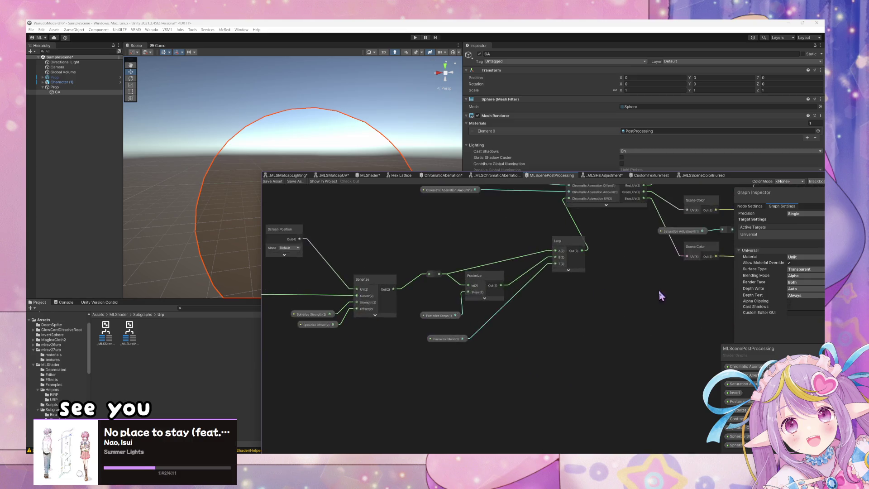
{"action": "scroll", "coordinate": [500, 330], "scroll_direction": "up", "scroll_amount": 5}
{"action": "left_click_drag", "start_coordinate": [568, 274], "coordinate": [630, 258]}
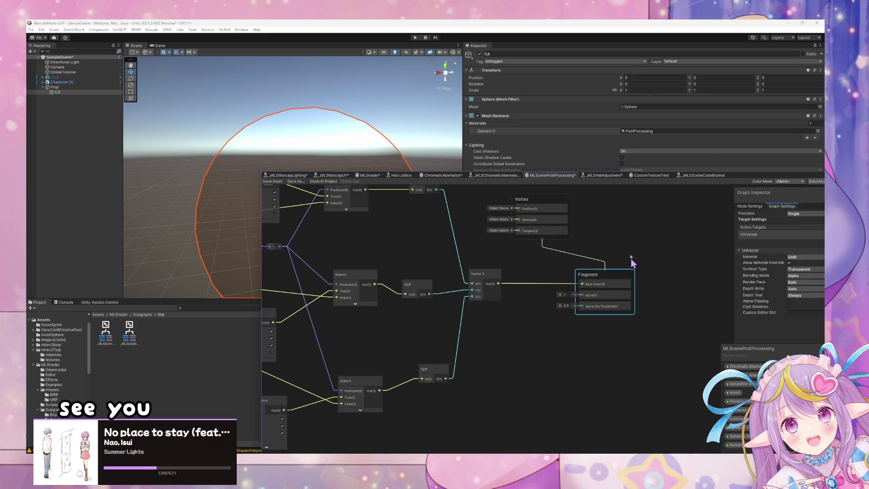
{"action": "left_click_drag", "start_coordinate": [541, 200], "coordinate": [618, 210]}
{"action": "key", "text": "space"}
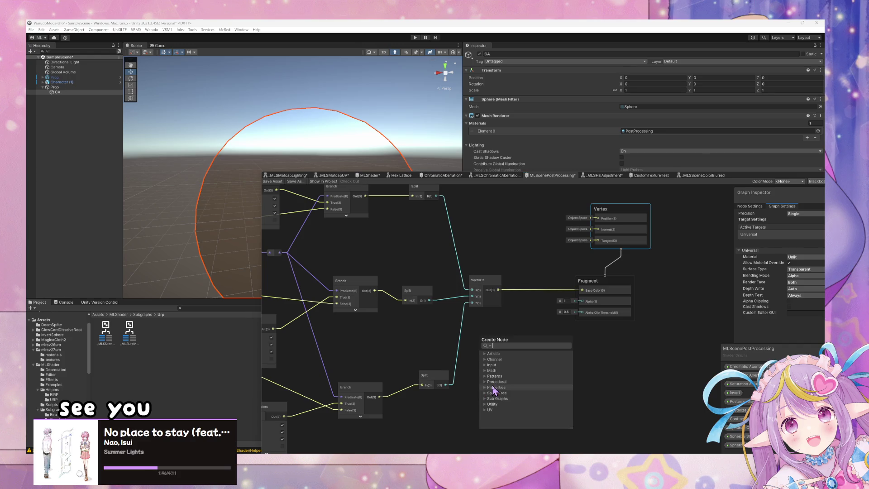
{"action": "type", "text": "scene"}
{"action": "key", "text": "BackSpace"}
{"action": "key", "text": "BackSpace"}
{"action": "key", "text": "BackSpace"}
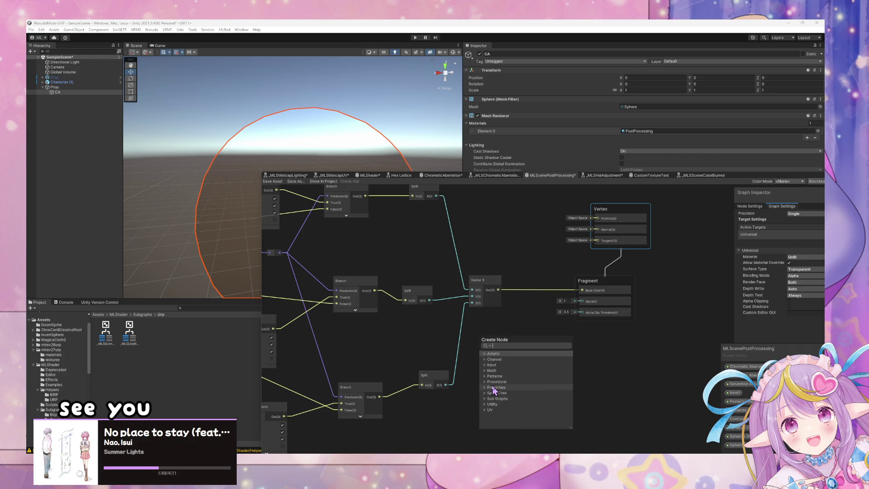
{"action": "type", "text": "mlsscen"}
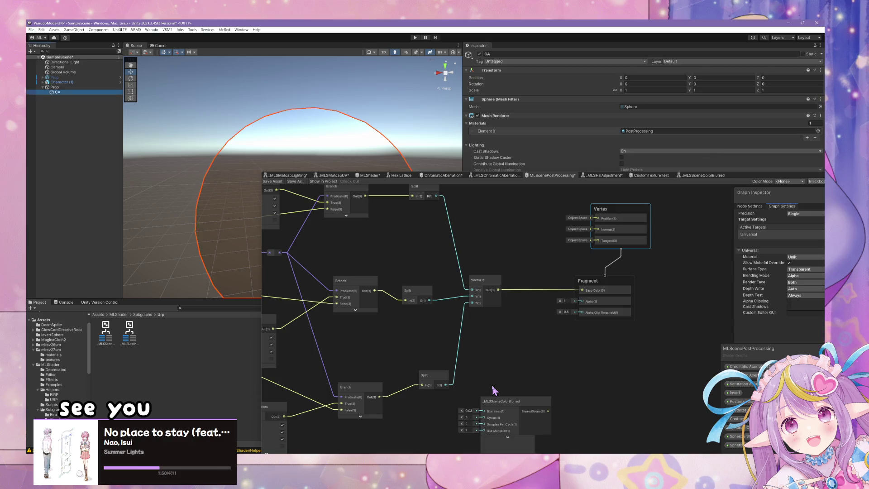
{"action": "key", "text": "Return"}
{"action": "mouse_move", "coordinate": [543, 354]}
{"action": "left_mouse_down"}
{"action": "mouse_move", "coordinate": [553, 308]}
{"action": "mouse_move", "coordinate": [519, 321]}
{"action": "mouse_move", "coordinate": [582, 290]}
{"action": "left_mouse_up"}
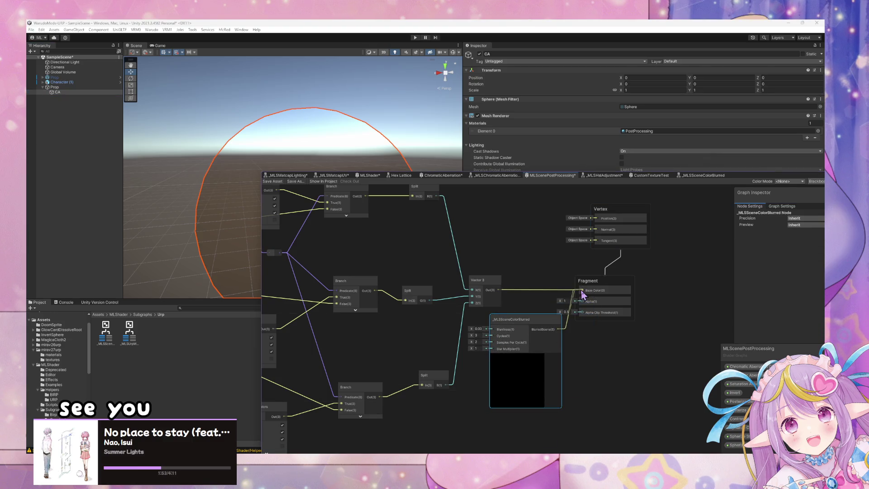
Step: Save the MLScenePostProcessing graph and move the graph window down to uncover the Scene view
{"action": "left_click", "coordinate": [272, 181]}
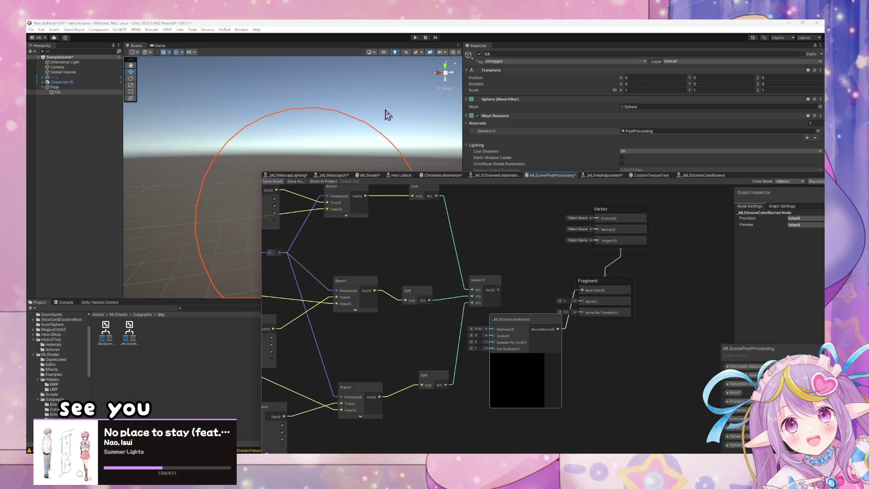
{"action": "scroll", "coordinate": [350, 130], "scroll_direction": "up", "scroll_amount": 5}
{"action": "mouse_move", "coordinate": [349, 125]}
{"action": "left_mouse_down"}
{"action": "mouse_move", "coordinate": [305, 132]}
{"action": "mouse_move", "coordinate": [316, 145]}
{"action": "mouse_move", "coordinate": [330, 116]}
{"action": "mouse_move", "coordinate": [322, 90]}
{"action": "left_mouse_up"}
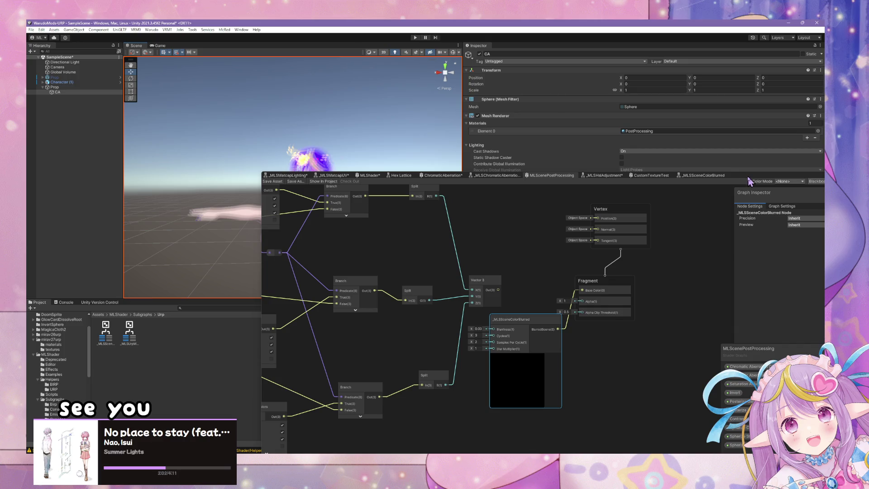
{"action": "mouse_move", "coordinate": [750, 181]}
{"action": "left_mouse_down"}
{"action": "mouse_move", "coordinate": [763, 283]}
{"action": "mouse_move", "coordinate": [705, 308]}
{"action": "left_mouse_up"}
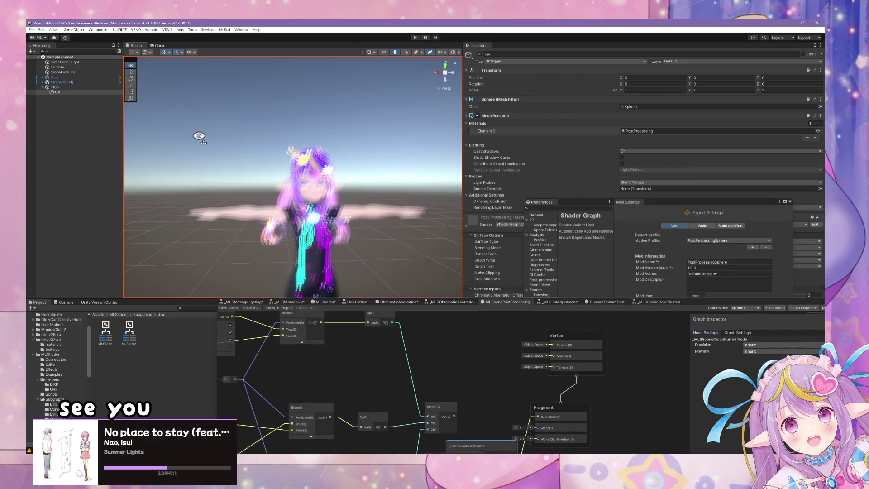
{"action": "scroll", "coordinate": [214, 131], "scroll_direction": "down", "scroll_amount": 5}
{"action": "scroll", "coordinate": [211, 130], "scroll_direction": "up", "scroll_amount": 2}
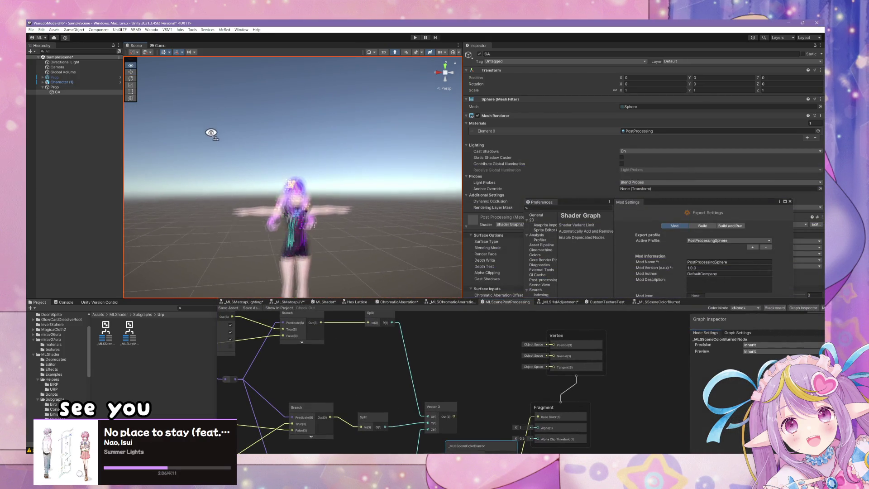
{"action": "scroll", "coordinate": [210, 132], "scroll_direction": "up", "scroll_amount": 5}
Step: Inspect the character blurred through the post-processing sphere from several camera angles, then float the Shader Graph
{"action": "mouse_move", "coordinate": [210, 132]}
{"action": "left_mouse_down"}
{"action": "mouse_move", "coordinate": [219, 206]}
{"action": "mouse_move", "coordinate": [169, 163]}
{"action": "left_mouse_up"}
{"action": "scroll", "coordinate": [218, 200], "scroll_direction": "down", "scroll_amount": 5}
{"action": "scroll", "coordinate": [218, 200], "scroll_direction": "up", "scroll_amount": 2}
{"action": "scroll", "coordinate": [169, 163], "scroll_direction": "up", "scroll_amount": 5}
{"action": "scroll", "coordinate": [181, 153], "scroll_direction": "down", "scroll_amount": 2}
{"action": "scroll", "coordinate": [178, 150], "scroll_direction": "down", "scroll_amount": 5}
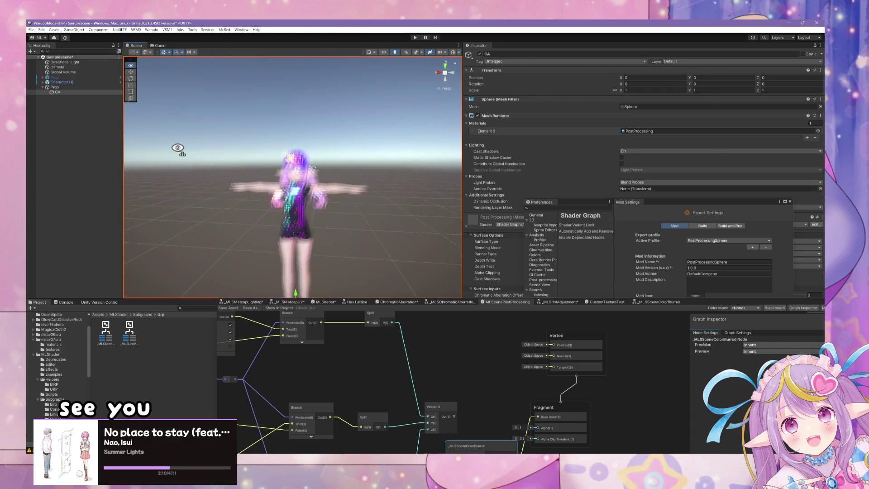
{"action": "scroll", "coordinate": [178, 145], "scroll_direction": "up", "scroll_amount": 5}
{"action": "scroll", "coordinate": [179, 146], "scroll_direction": "down", "scroll_amount": 5}
{"action": "mouse_move", "coordinate": [179, 145]}
{"action": "left_mouse_down"}
{"action": "mouse_move", "coordinate": [184, 132]}
{"action": "mouse_move", "coordinate": [219, 134]}
{"action": "mouse_move", "coordinate": [194, 136]}
{"action": "left_mouse_up"}
{"action": "scroll", "coordinate": [183, 133], "scroll_direction": "up", "scroll_amount": 3}
{"action": "scroll", "coordinate": [218, 134], "scroll_direction": "up", "scroll_amount": 5}
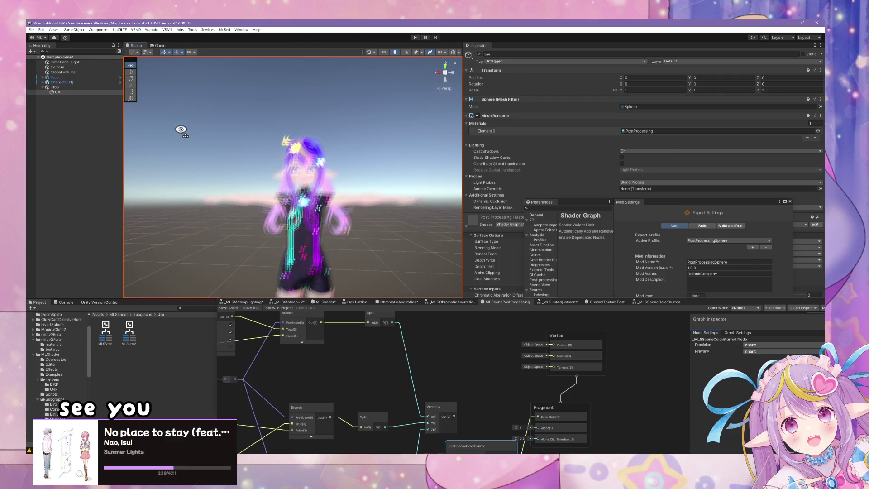
{"action": "scroll", "coordinate": [181, 136], "scroll_direction": "up", "scroll_amount": 5}
{"action": "scroll", "coordinate": [190, 135], "scroll_direction": "down", "scroll_amount": 3}
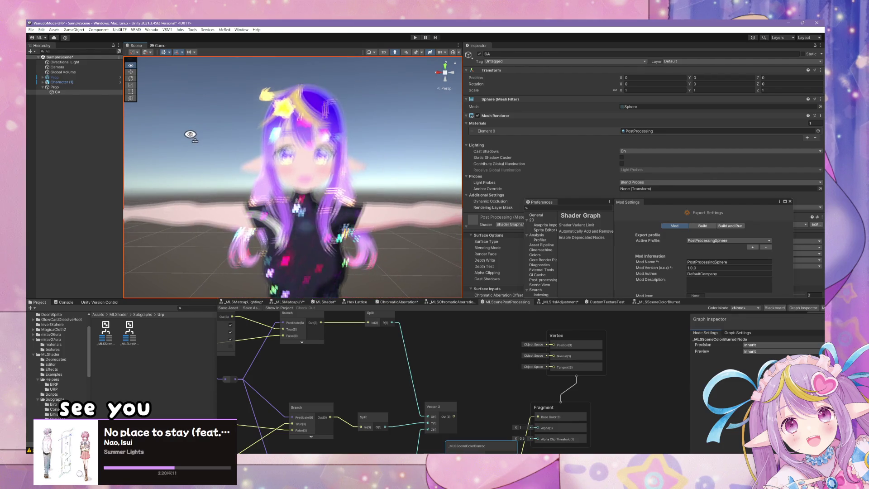
{"action": "key", "text": "s"}
{"action": "key", "text": "w"}
{"action": "key", "text": "w"}
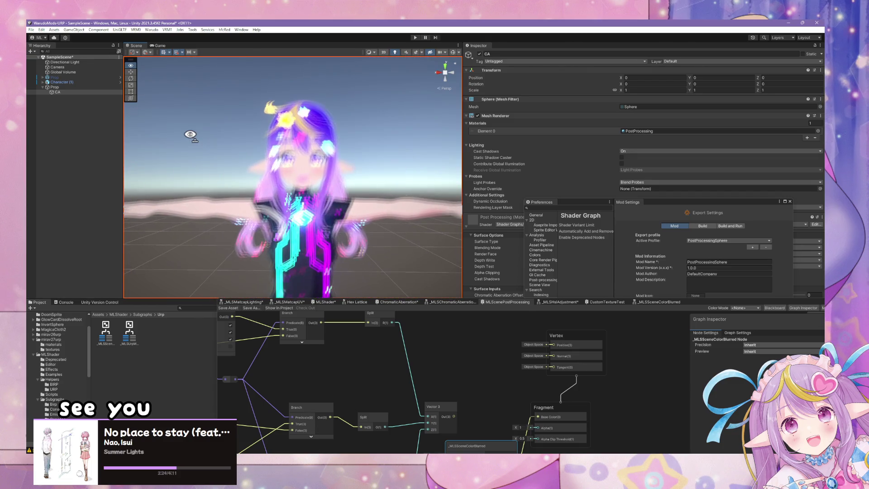
{"action": "left_click_drag", "start_coordinate": [720, 302], "coordinate": [658, 197]}
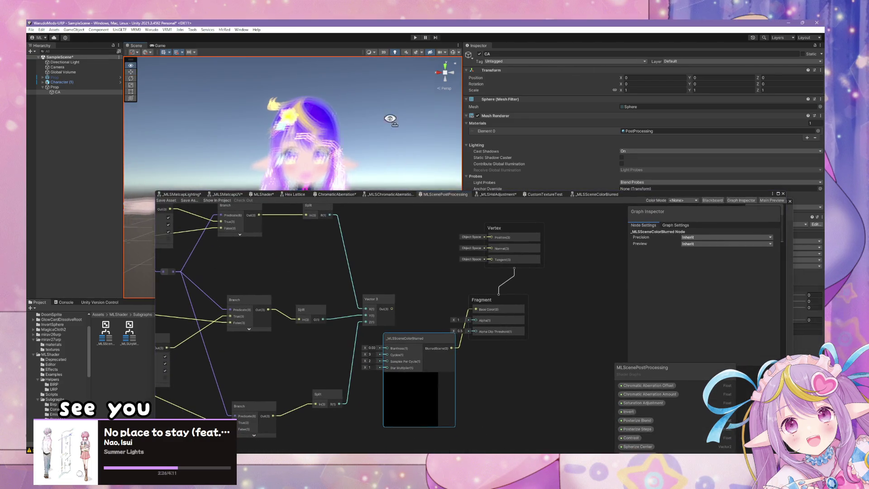
Step: Open the _MLSSceneColorBlurred subgraph from its node, review SpiralBlur and Branch, and nudge Scene Color
{"action": "key", "text": "s"}
{"action": "key", "text": "w"}
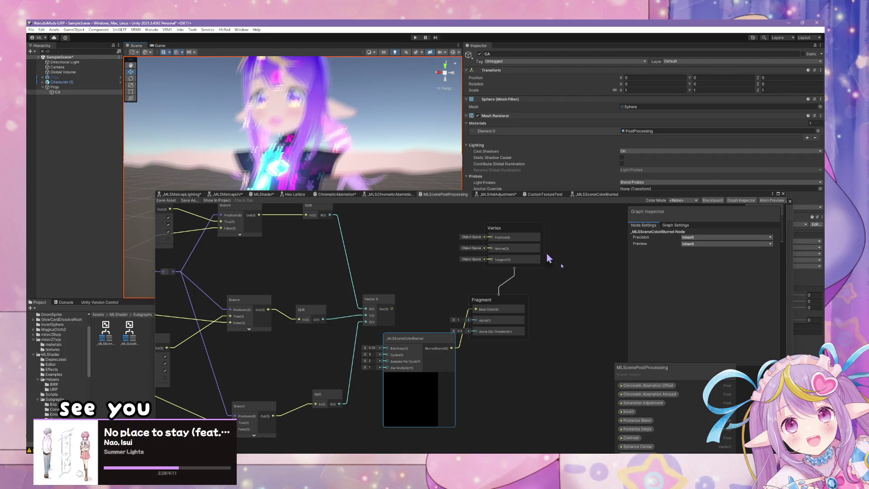
{"action": "left_click_drag", "start_coordinate": [427, 357], "coordinate": [430, 330]}
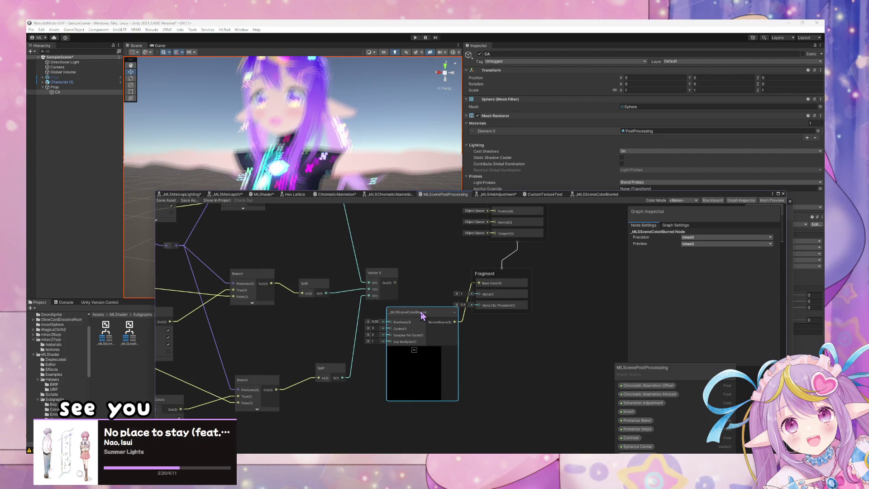
{"action": "double_click", "coordinate": [421, 316]}
{"action": "scroll", "coordinate": [407, 299], "scroll_direction": "up", "scroll_amount": 4}
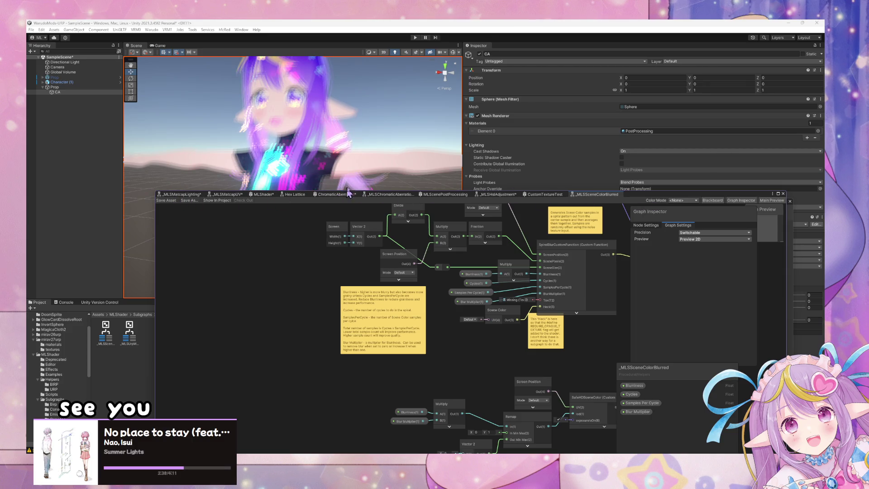
{"action": "mouse_move", "coordinate": [499, 375]}
{"action": "left_mouse_down"}
{"action": "mouse_move", "coordinate": [415, 363]}
{"action": "mouse_move", "coordinate": [392, 383]}
{"action": "mouse_move", "coordinate": [401, 387]}
{"action": "mouse_move", "coordinate": [376, 287]}
{"action": "mouse_move", "coordinate": [378, 314]}
{"action": "mouse_move", "coordinate": [344, 328]}
{"action": "left_mouse_up"}
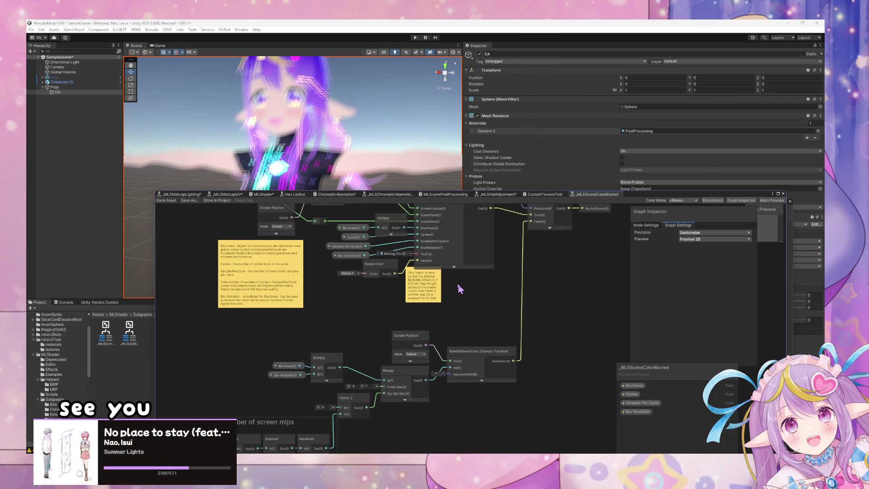
{"action": "left_click_drag", "start_coordinate": [376, 264], "coordinate": [363, 276]}
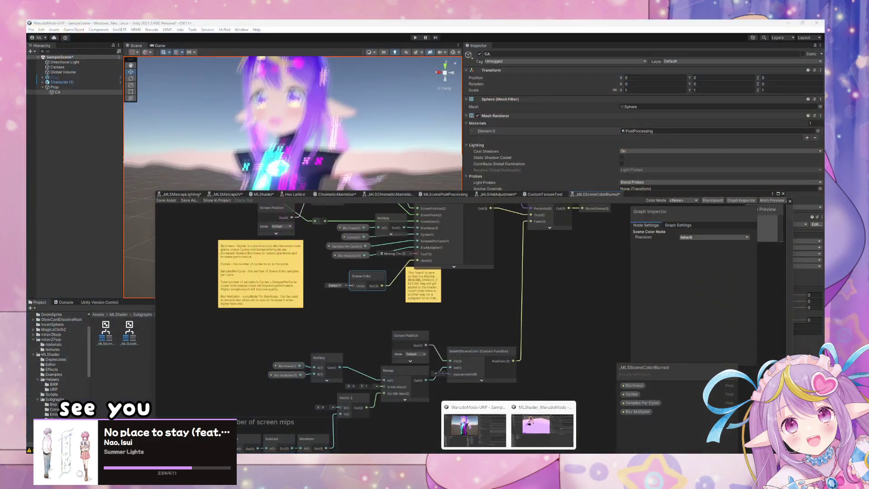
Step: In UrpShaderTest, confirm LDR_LLL1_0 fills the noise texture slot, then rearrange graph and Package Manager windows
{"action": "left_click", "coordinate": [508, 452]}
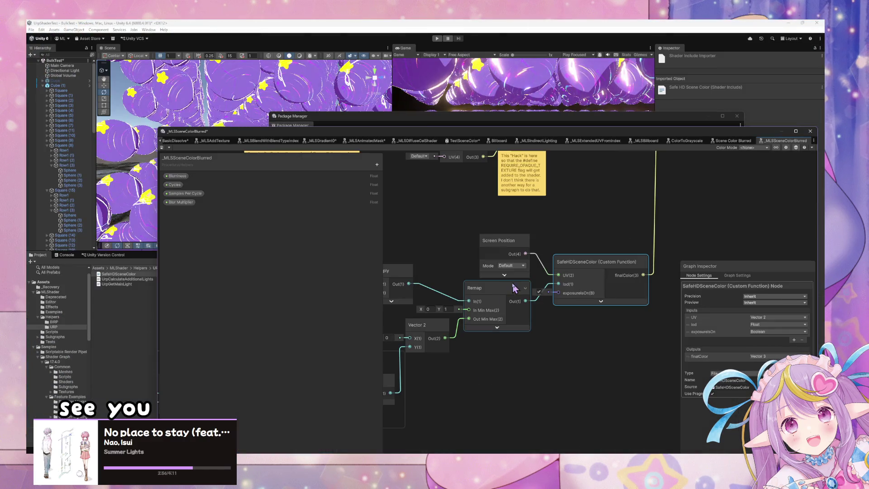
{"action": "left_click_drag", "start_coordinate": [652, 356], "coordinate": [536, 406]}
{"action": "left_click", "coordinate": [541, 229]}
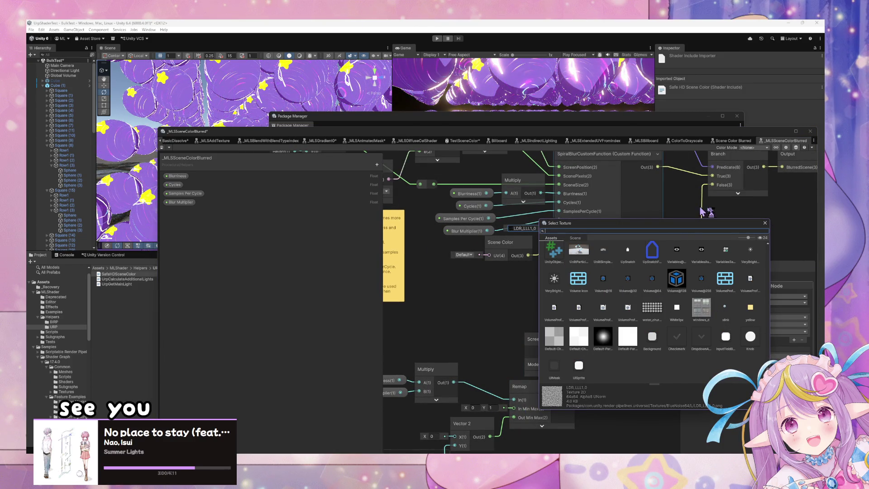
{"action": "key", "text": "Escape"}
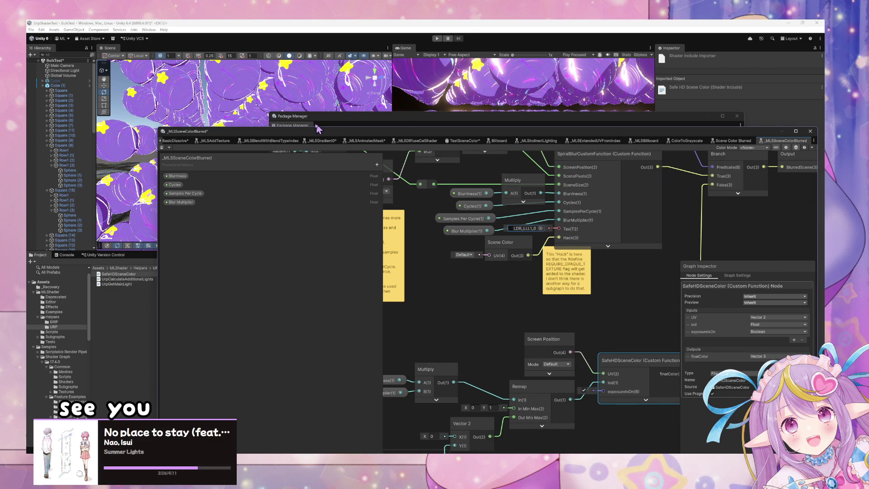
{"action": "left_click_drag", "start_coordinate": [262, 134], "coordinate": [557, 138]}
{"action": "left_click_drag", "start_coordinate": [379, 125], "coordinate": [471, 325]}
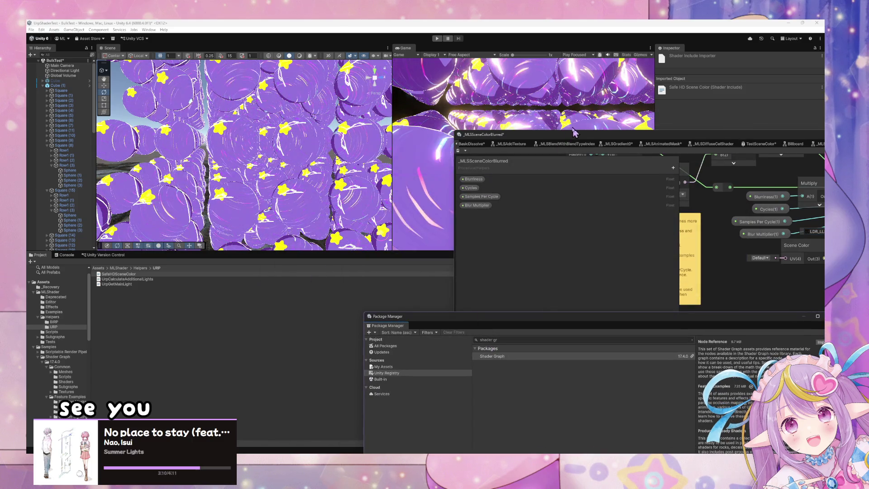
Step: Search the whole project, packages included, for 'LDR' to locate the LDR_LLL1_0 noise texture
{"action": "mouse_move", "coordinate": [498, 134]}
{"action": "left_mouse_down"}
{"action": "mouse_move", "coordinate": [635, 155]}
{"action": "mouse_move", "coordinate": [654, 182]}
{"action": "left_mouse_up"}
{"action": "left_click", "coordinate": [530, 262]}
{"action": "left_click", "coordinate": [530, 261]}
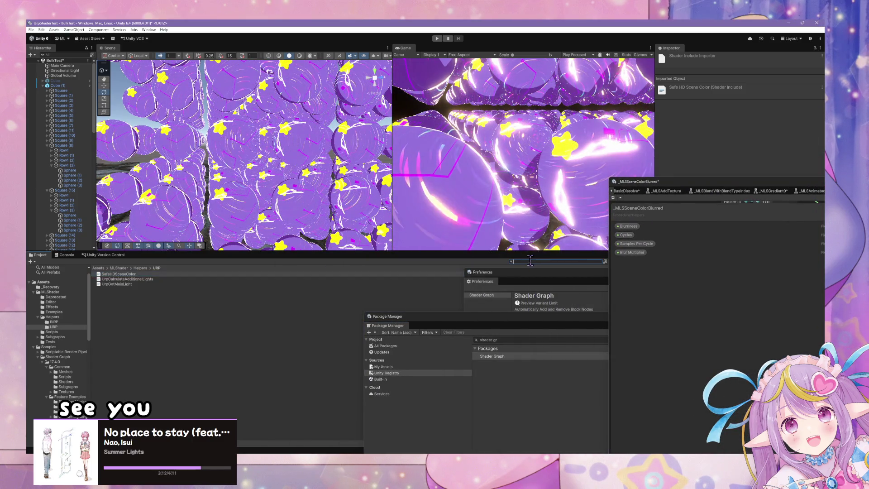
{"action": "type", "text": "hdr"}
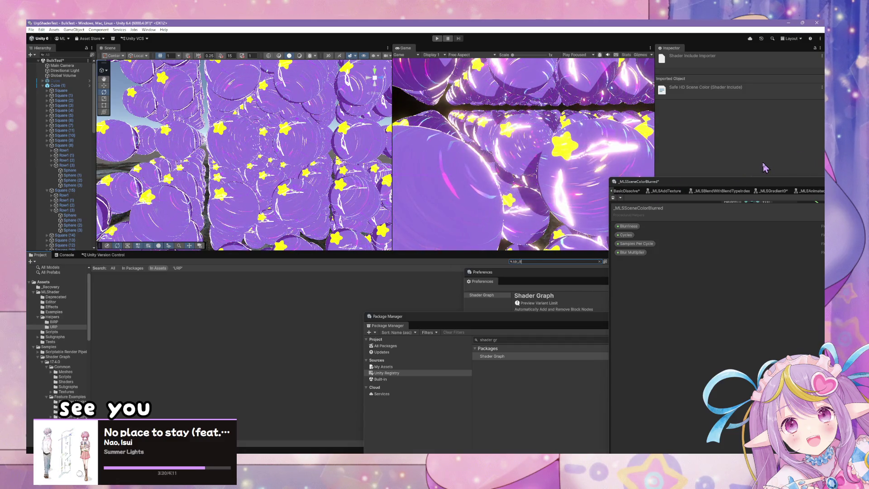
{"action": "type", "text": "DR_"}
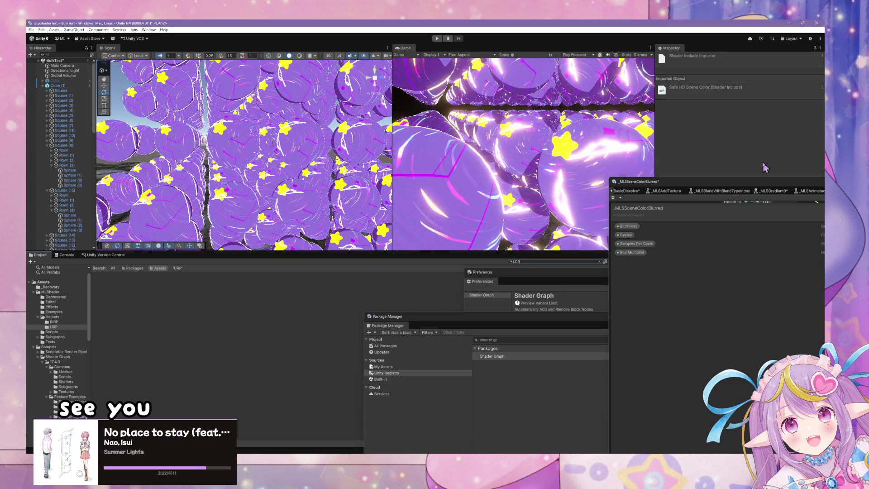
{"action": "left_click", "coordinate": [113, 268]}
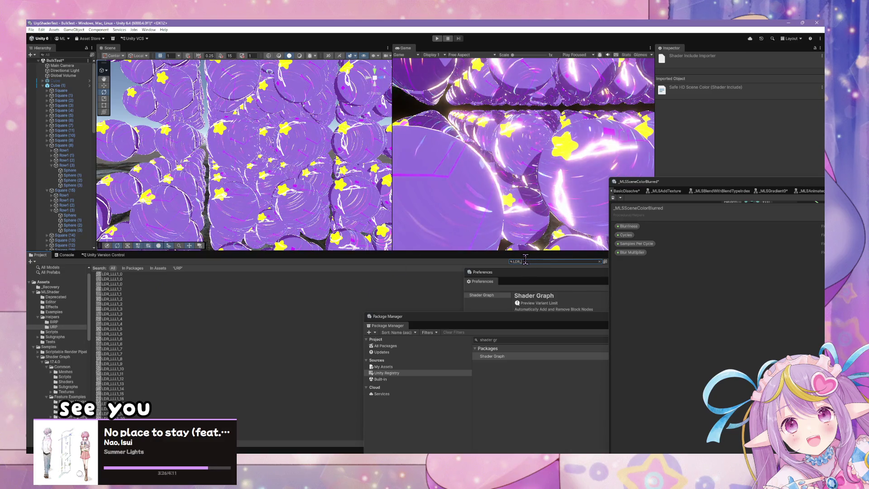
{"action": "left_click_drag", "start_coordinate": [793, 184], "coordinate": [431, 194]}
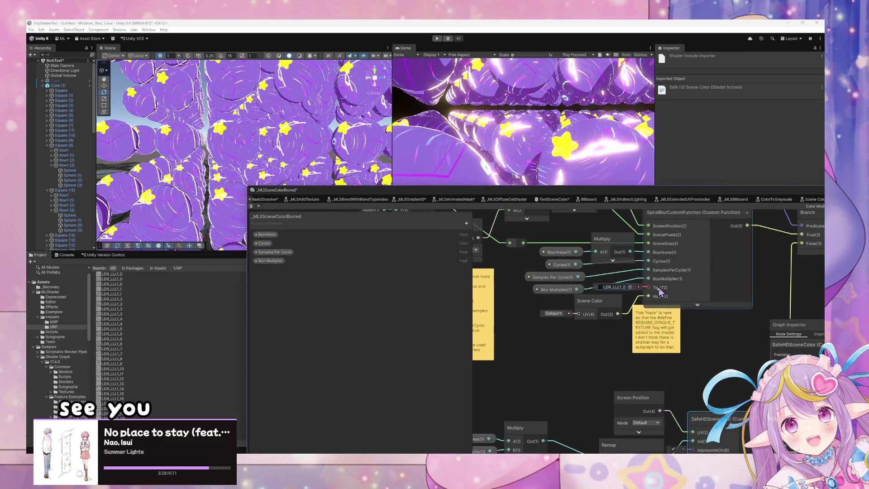
{"action": "left_click", "coordinate": [620, 289]}
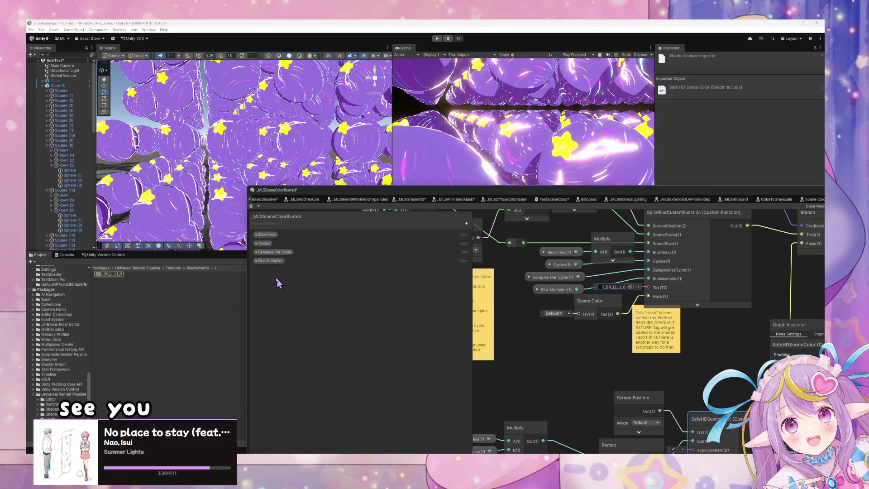
Step: Select the LDR_LLL1_0 texture and expand the MLShader folder, collapsing Helpers
{"action": "left_click", "coordinate": [103, 275]}
{"action": "scroll", "coordinate": [76, 308], "scroll_direction": "up", "scroll_amount": 10}
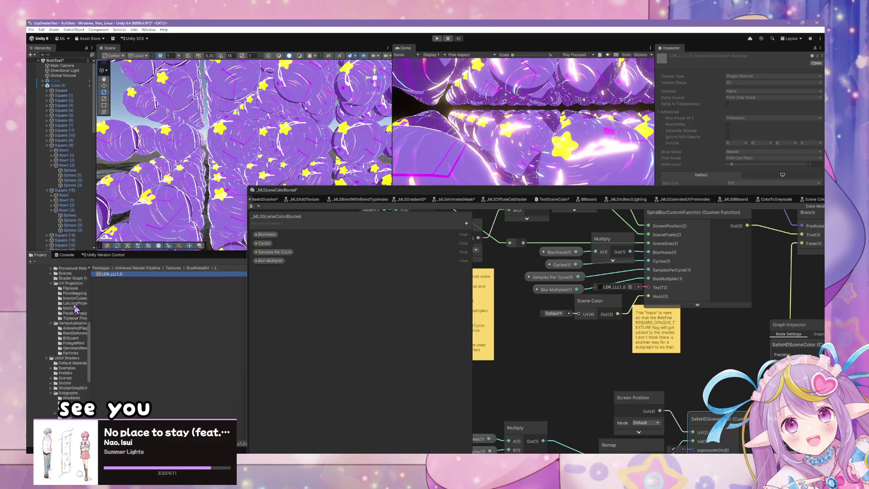
{"action": "scroll", "coordinate": [76, 308], "scroll_direction": "down", "scroll_amount": 1}
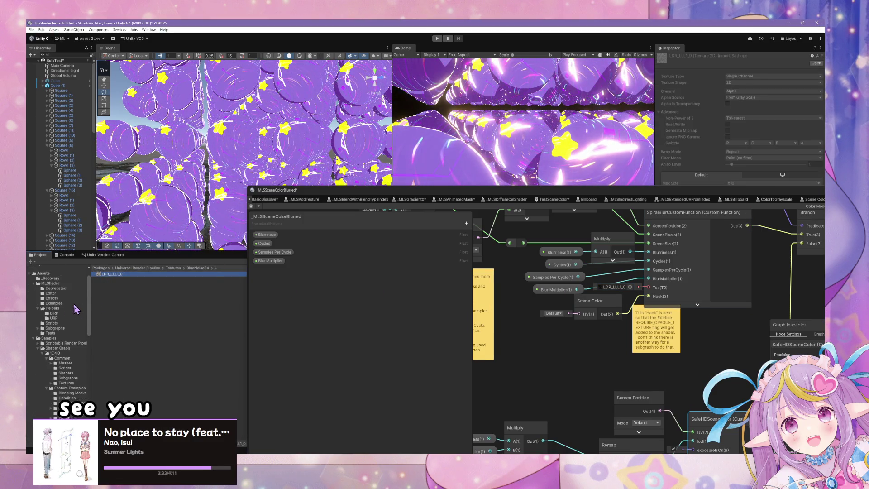
{"action": "left_click", "coordinate": [59, 283]}
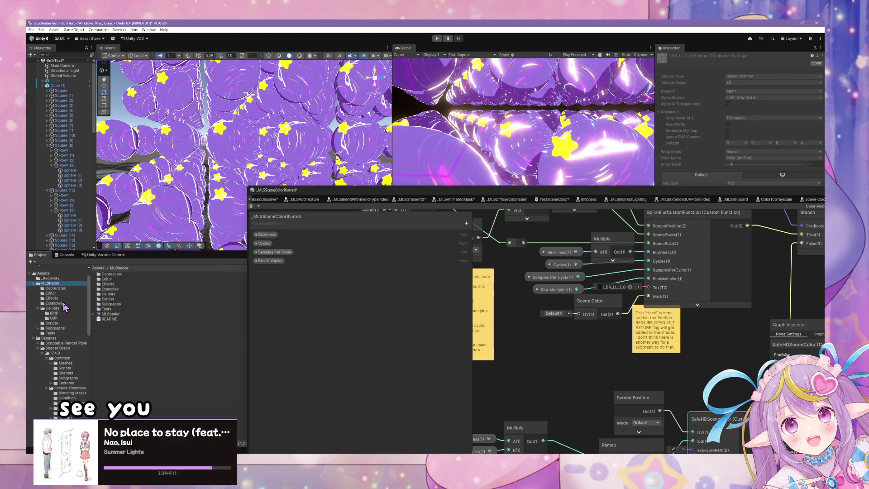
{"action": "left_click", "coordinate": [38, 309]}
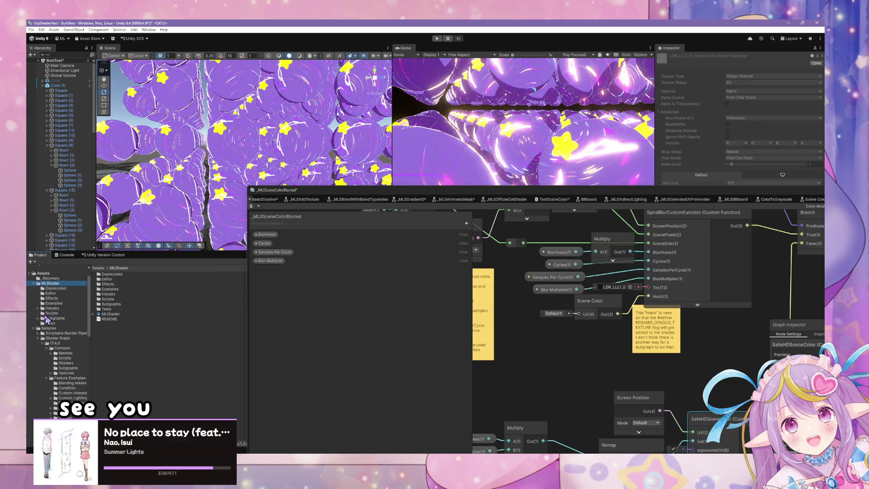
Step: Create a Textures folder inside MLShader and drag LDR_LLL1_0 into it
{"action": "right_click", "coordinate": [61, 284]}
{"action": "mouse_move", "coordinate": [134, 107]}
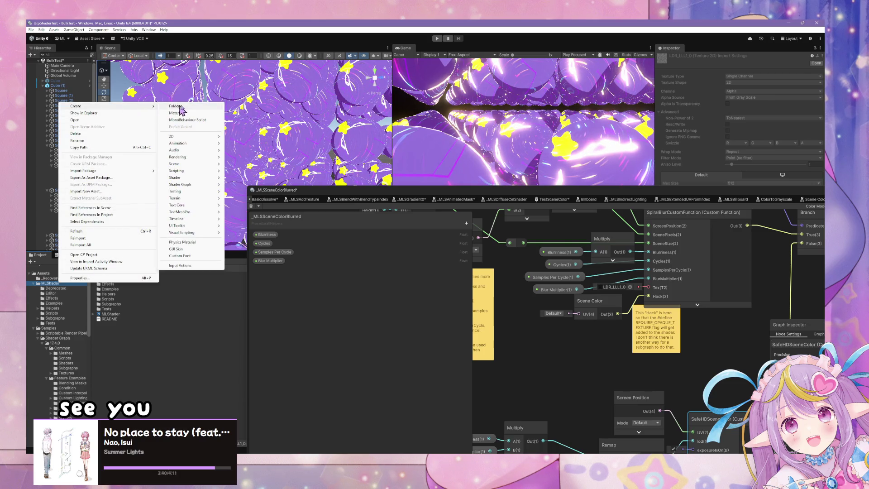
{"action": "left_click", "coordinate": [183, 106]}
{"action": "type", "text": "Textures"}
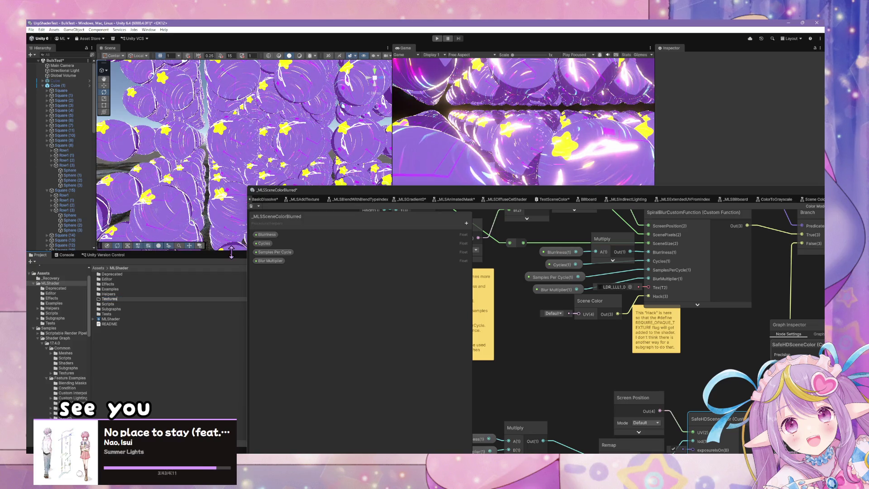
{"action": "key", "text": "Return"}
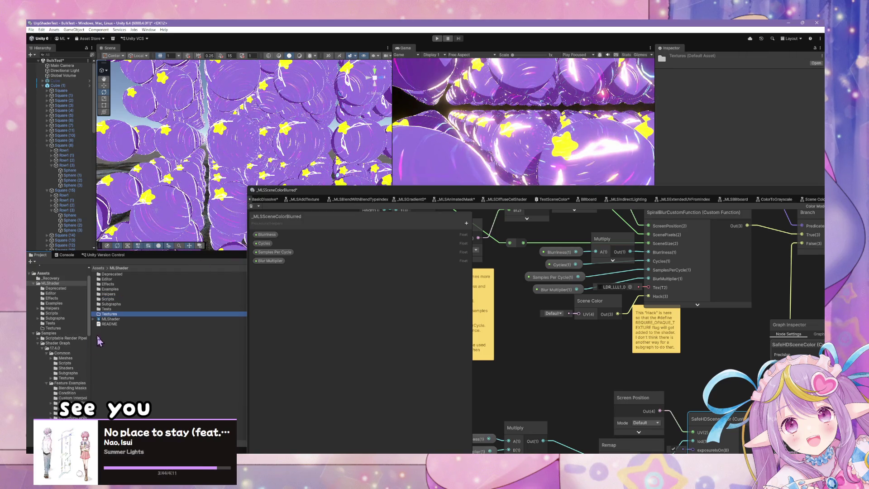
{"action": "double_click", "coordinate": [113, 315]}
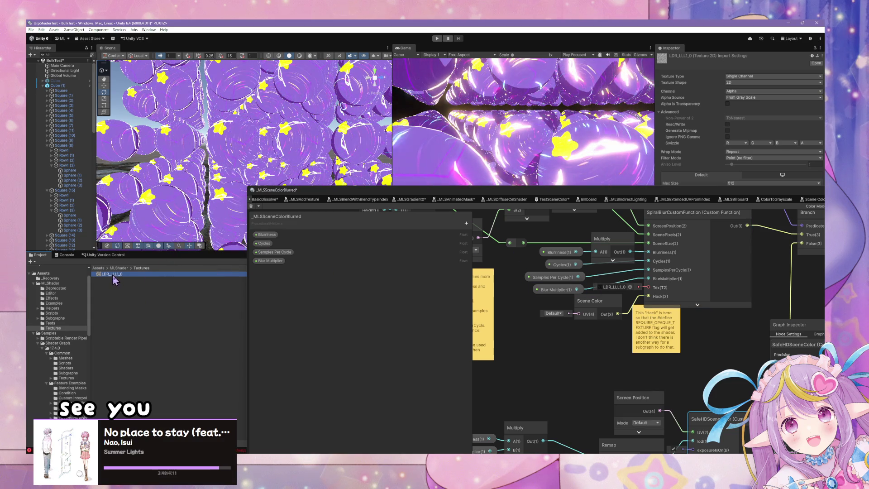
{"action": "left_click_drag", "start_coordinate": [113, 279], "coordinate": [631, 288]}
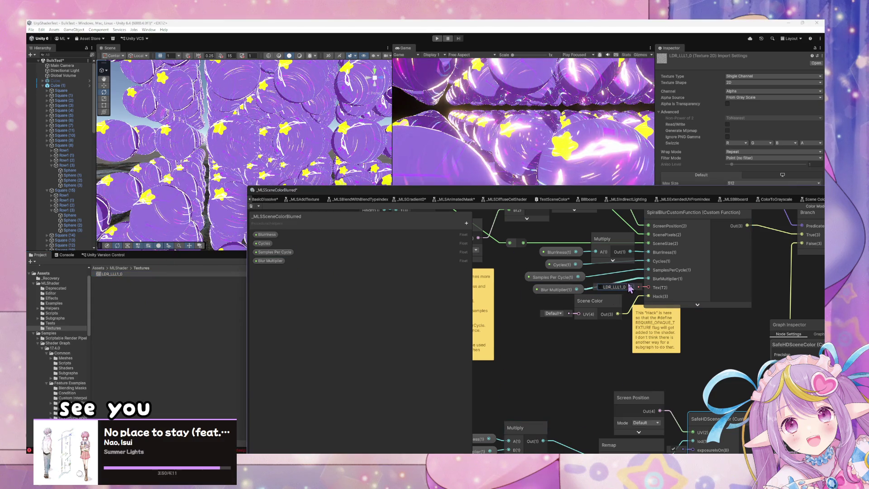
Step: View LDR_LLL1_0.png in Photos, zoom in on the noise, then close the viewer
{"action": "left_click", "coordinate": [116, 275]}
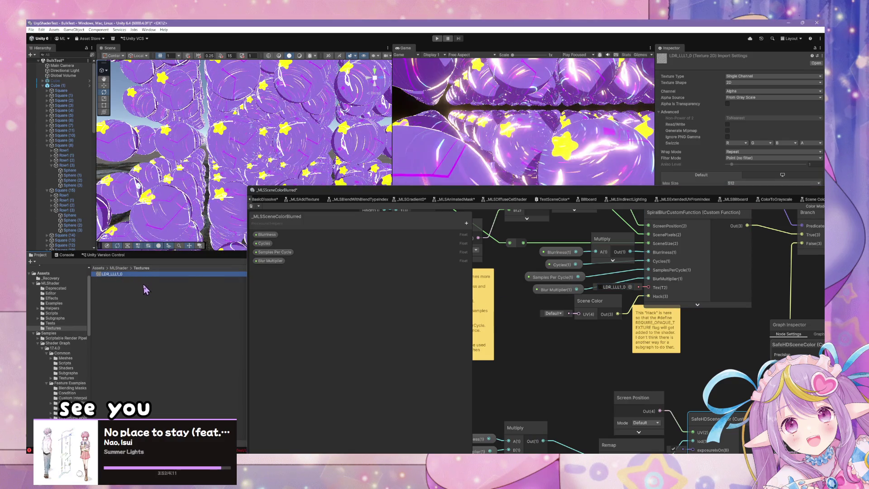
{"action": "scroll", "coordinate": [409, 277], "scroll_direction": "up", "scroll_amount": 5}
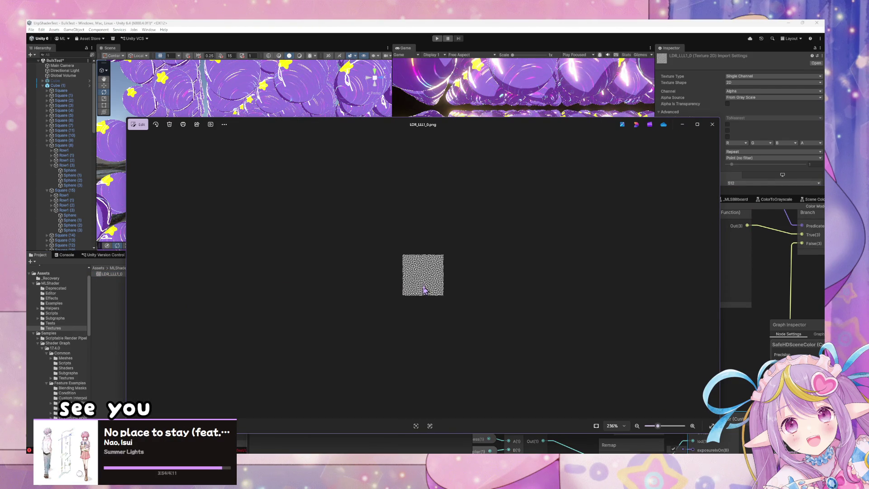
{"action": "scroll", "coordinate": [424, 290], "scroll_direction": "up", "scroll_amount": 3}
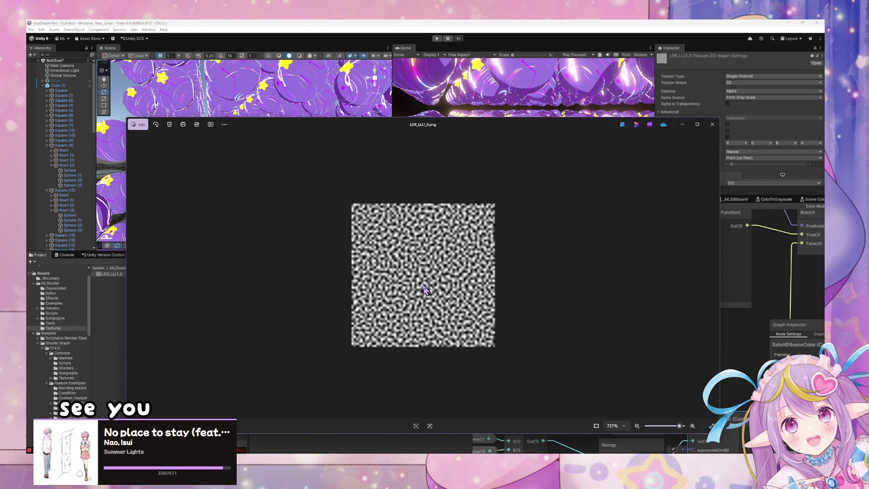
{"action": "left_click", "coordinate": [713, 124]}
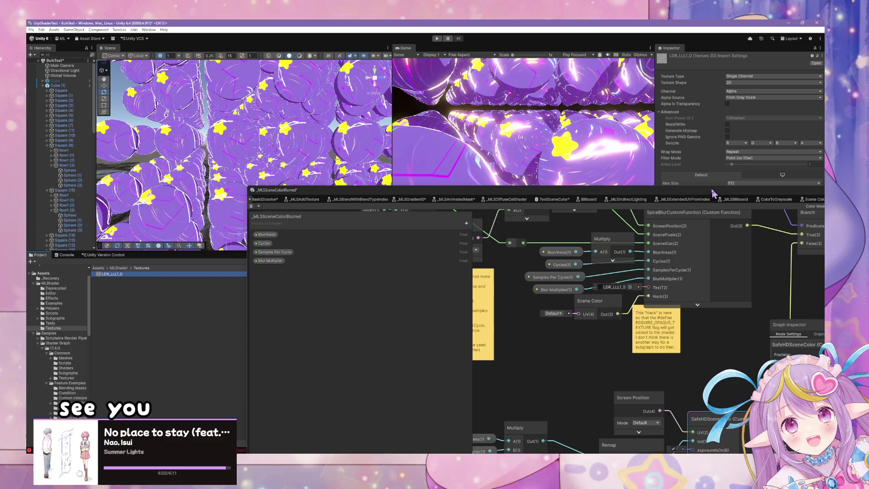
Step: Move and enlarge the Shader Graph window, then close Package Manager and Preferences
{"action": "mouse_move", "coordinate": [714, 190]}
{"action": "left_mouse_down"}
{"action": "mouse_move", "coordinate": [499, 187]}
{"action": "mouse_move", "coordinate": [365, 324]}
{"action": "left_mouse_up"}
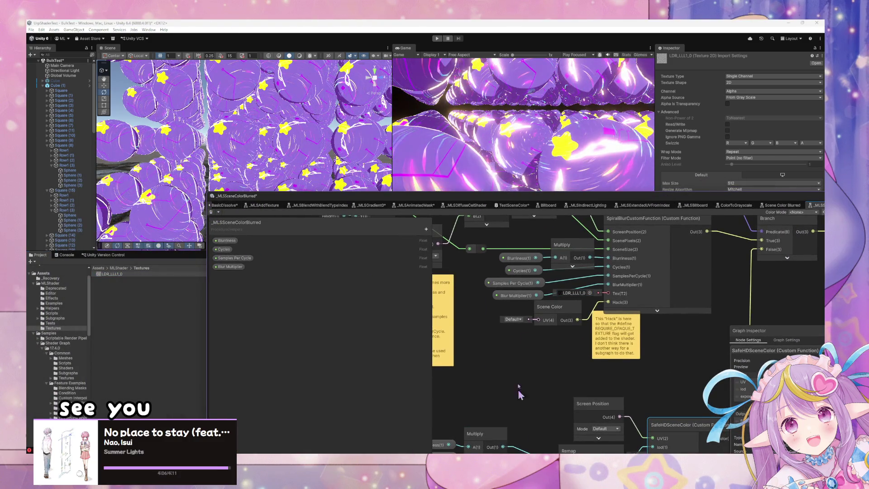
{"action": "mouse_move", "coordinate": [467, 195]}
{"action": "left_mouse_down"}
{"action": "mouse_move", "coordinate": [482, 114]}
{"action": "mouse_move", "coordinate": [233, 108]}
{"action": "mouse_move", "coordinate": [376, 240]}
{"action": "mouse_move", "coordinate": [292, 131]}
{"action": "left_mouse_up"}
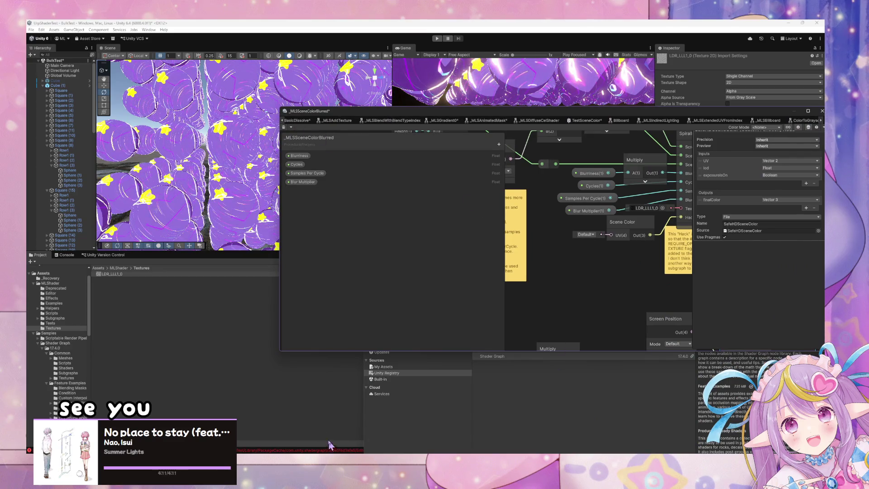
{"action": "left_click", "coordinate": [467, 445]}
{"action": "left_click_drag", "start_coordinate": [472, 324], "coordinate": [482, 59]}
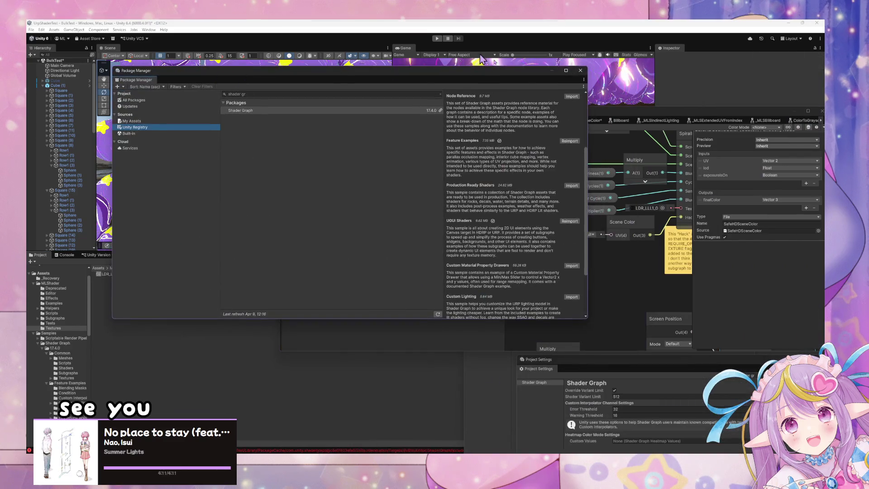
{"action": "left_click", "coordinate": [581, 70]}
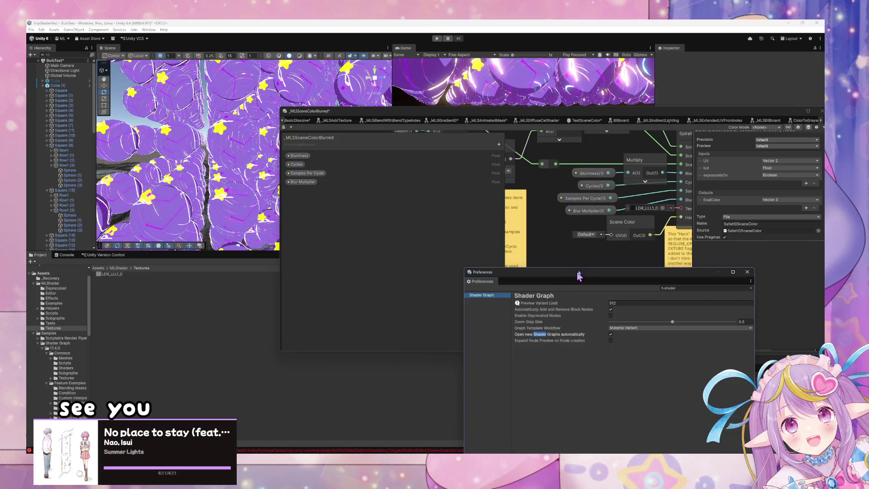
{"action": "left_click", "coordinate": [748, 272]}
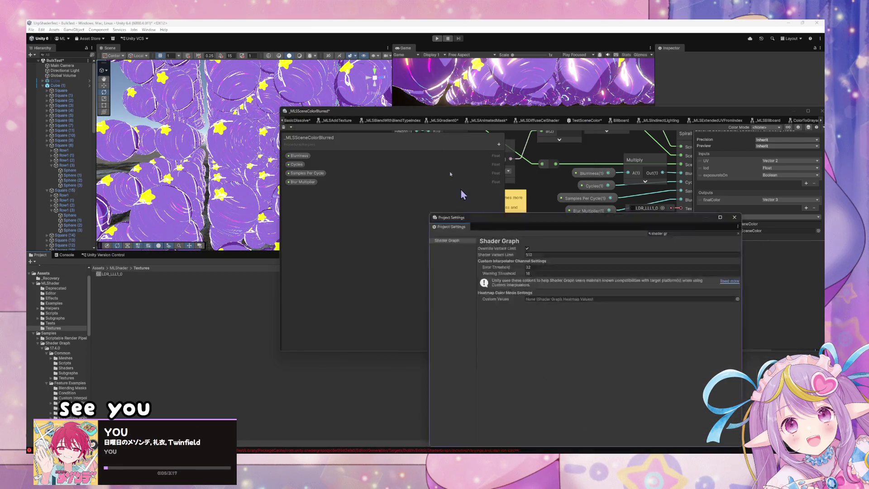
Step: Commit the two changed shader graph files as 'Add Missing Texture' and push to origin
{"action": "left_click", "coordinate": [495, 449]}
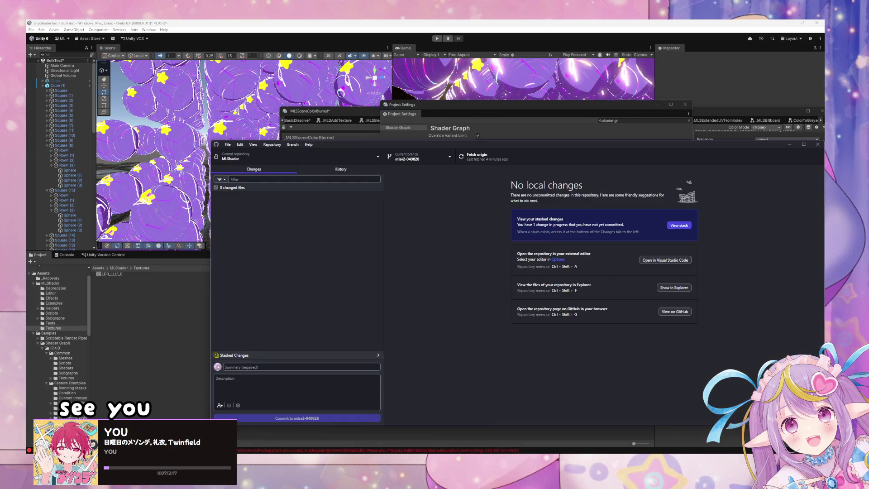
{"action": "left_click", "coordinate": [281, 196]}
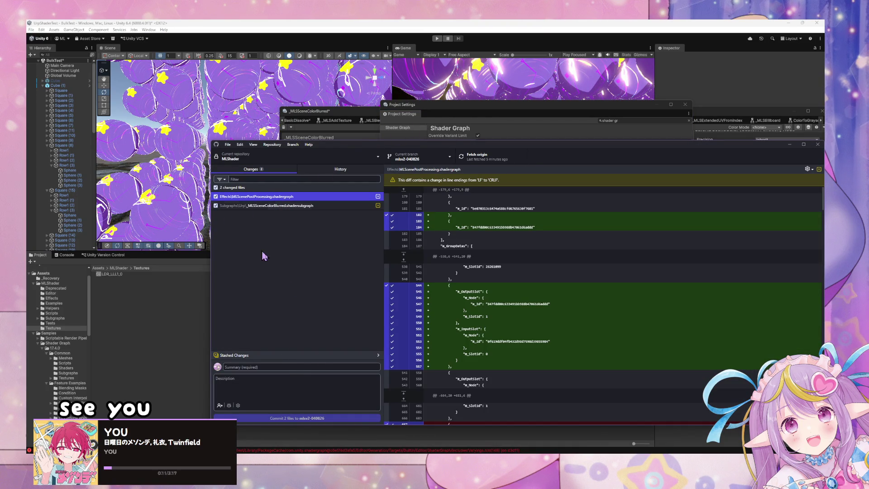
{"action": "left_click", "coordinate": [294, 366]}
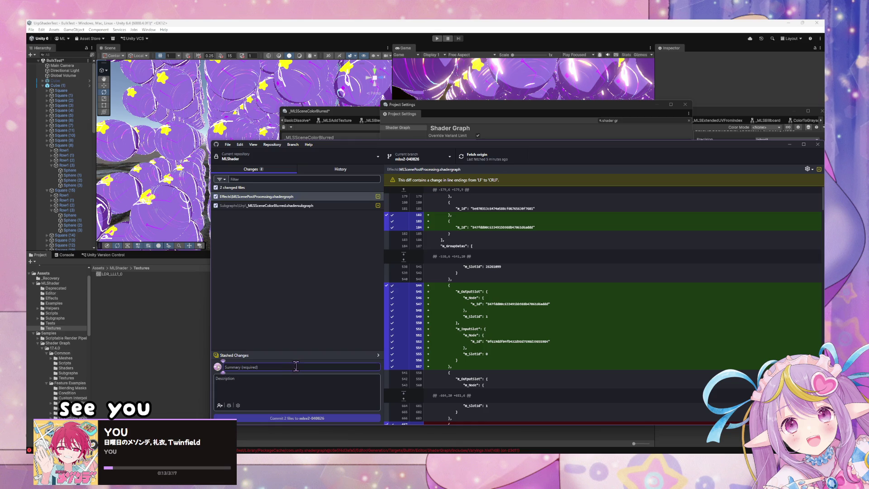
{"action": "type", "text": "Add Missing Texture"}
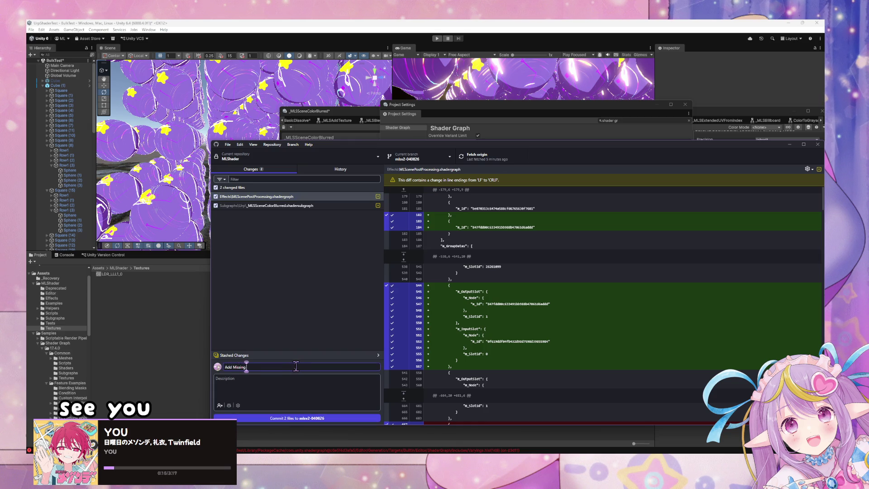
{"action": "left_click", "coordinate": [335, 418]}
{"action": "key", "text": "ctrl+p"}
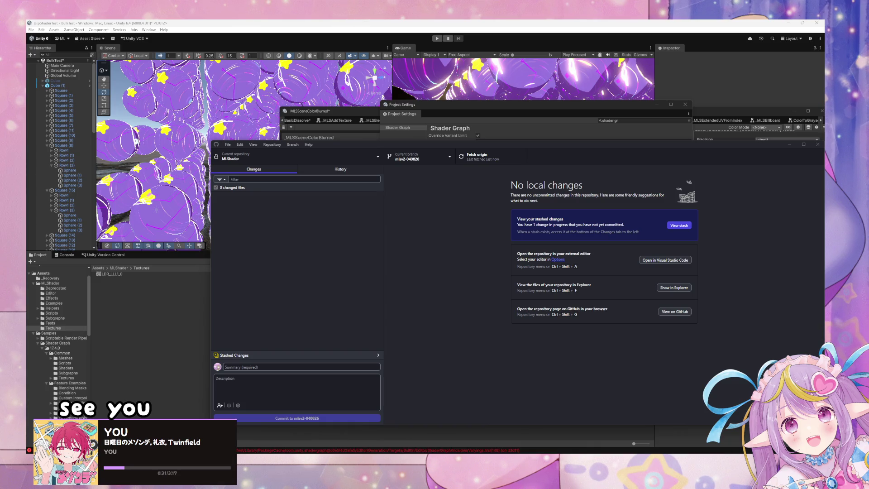
Step: Switch to the other MLShader repository and try pulling from origin, dismissing the error
{"action": "left_click", "coordinate": [301, 159]}
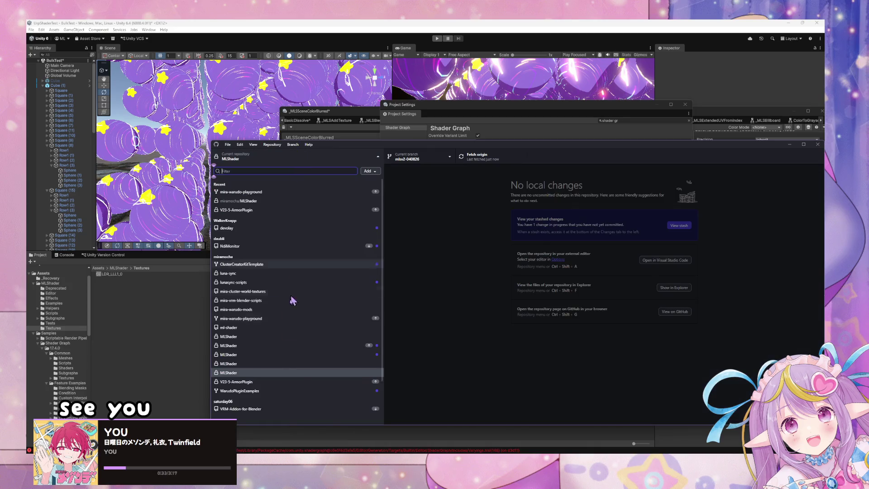
{"action": "left_click", "coordinate": [303, 372]}
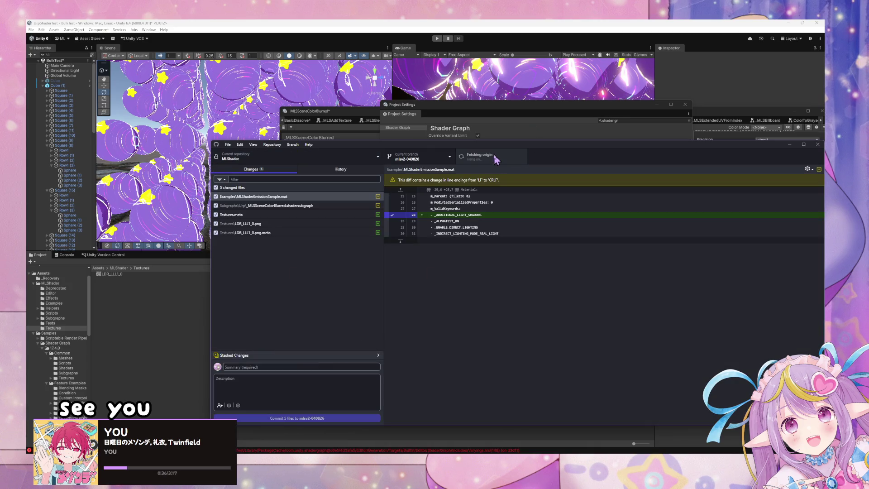
{"action": "left_click", "coordinate": [267, 367]}
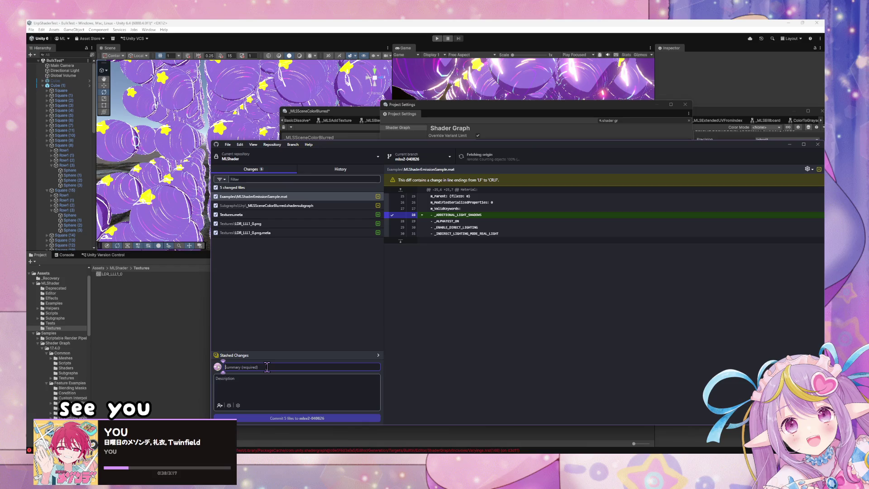
{"action": "type", "text": "Add Missing Texture"}
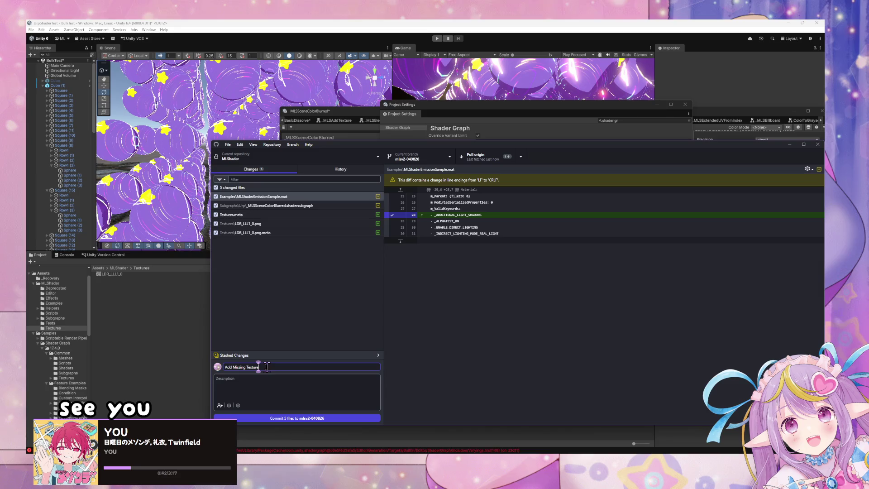
{"action": "key", "text": "ctrl+shift+p"}
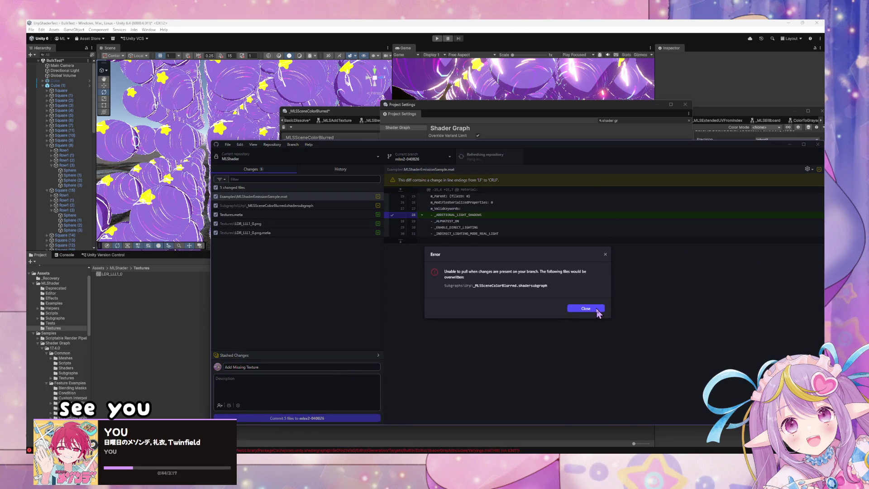
{"action": "left_click", "coordinate": [586, 309]}
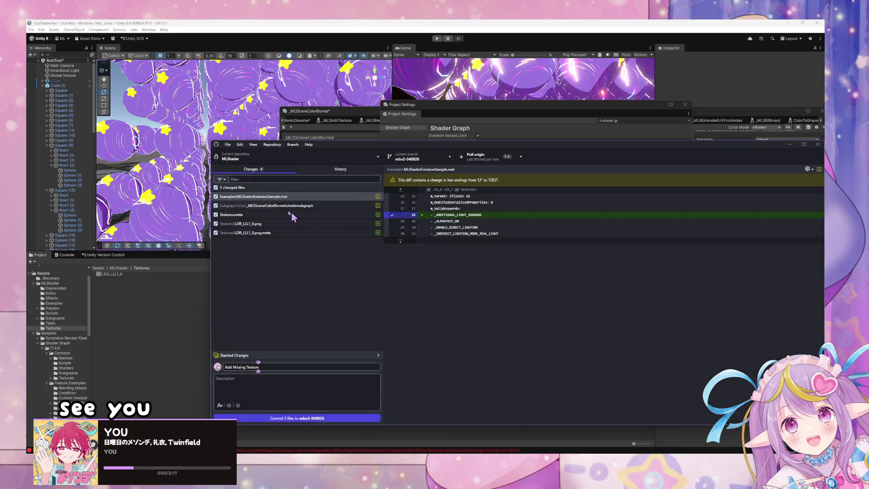
Step: Discard the MLShaderEmissionSample.mat change and retry the pull, dismissing the local-changes error
{"action": "right_click", "coordinate": [290, 197]}
{"action": "left_click", "coordinate": [294, 202]}
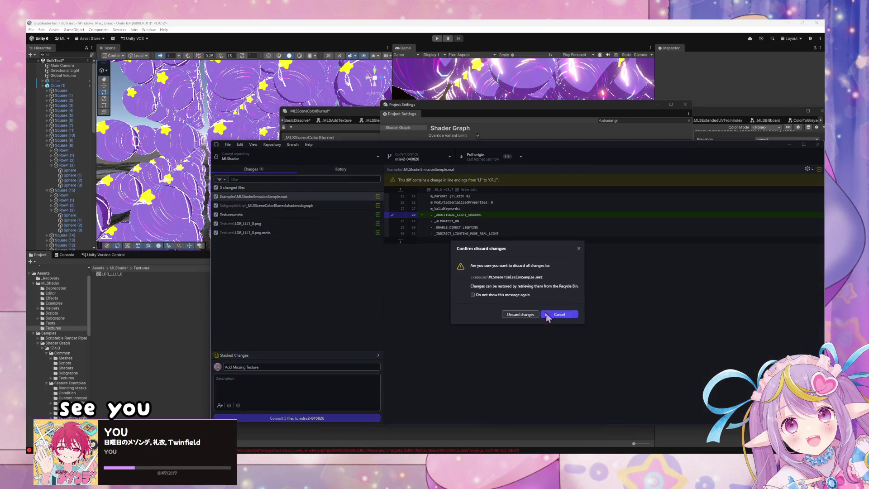
{"action": "left_click", "coordinate": [527, 315]}
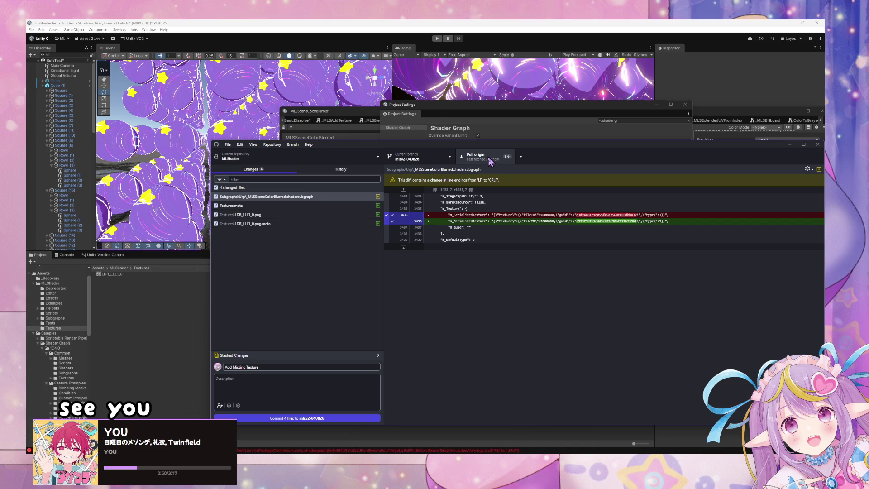
{"action": "left_click", "coordinate": [490, 160]}
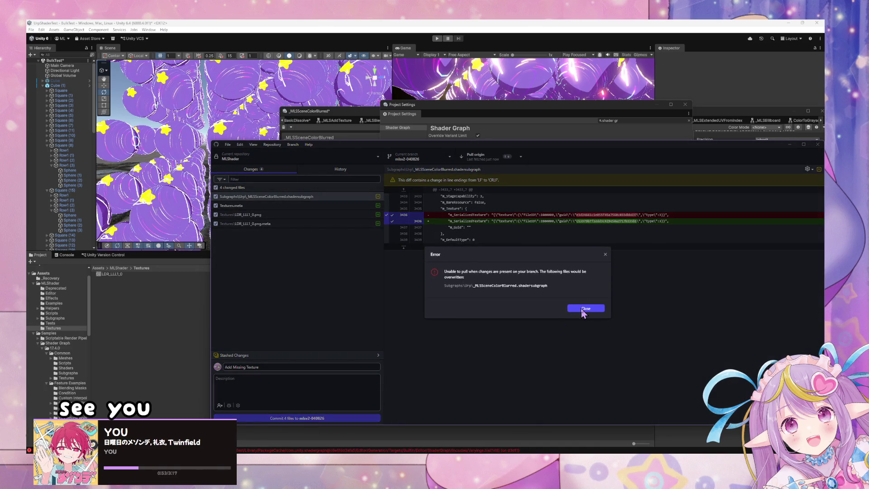
{"action": "left_click", "coordinate": [584, 310]}
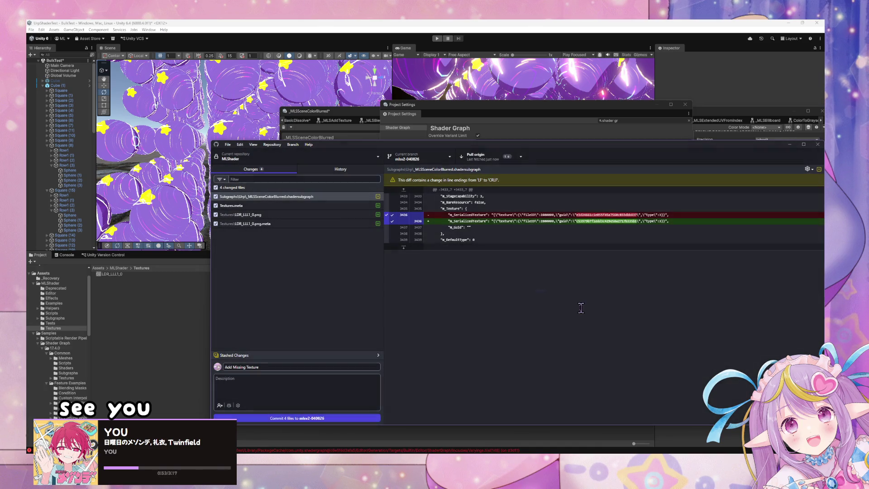
Step: Look through the fetch options and branch commands without running any
{"action": "left_click", "coordinate": [521, 157]}
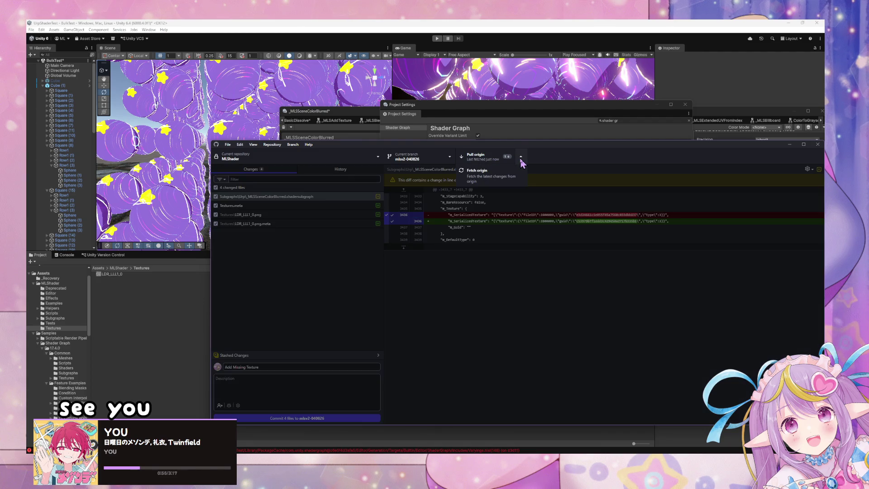
{"action": "left_click", "coordinate": [420, 286]}
{"action": "left_click", "coordinate": [291, 145]}
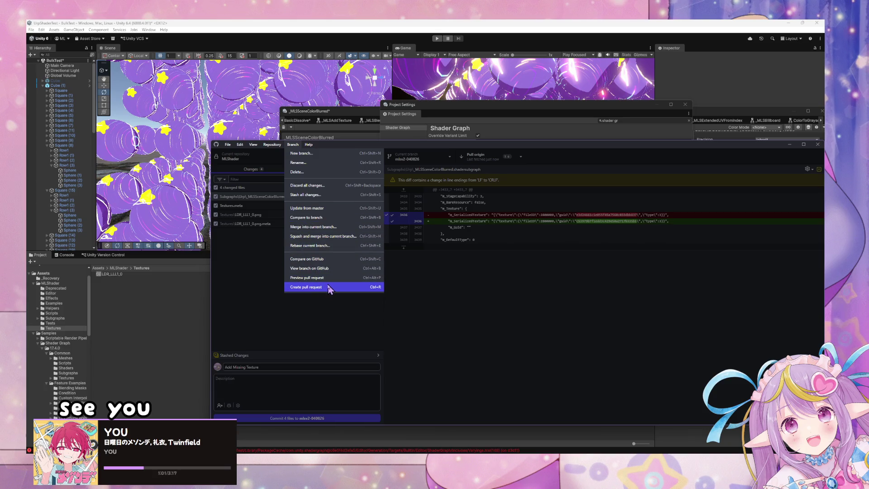
{"action": "key", "text": "Escape"}
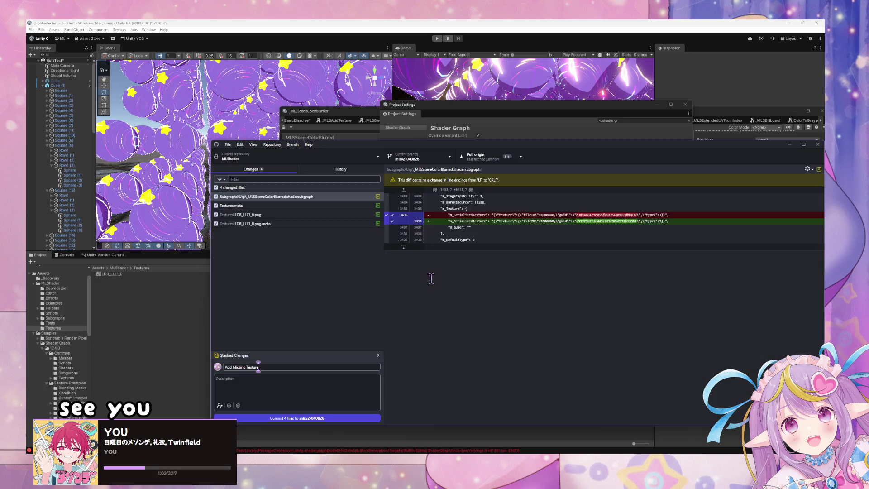
Step: Retry pulling with the _MLSSceneColorBlurred subgraph unchecked, dismissing the repeated pull errors
{"action": "left_click", "coordinate": [272, 196]}
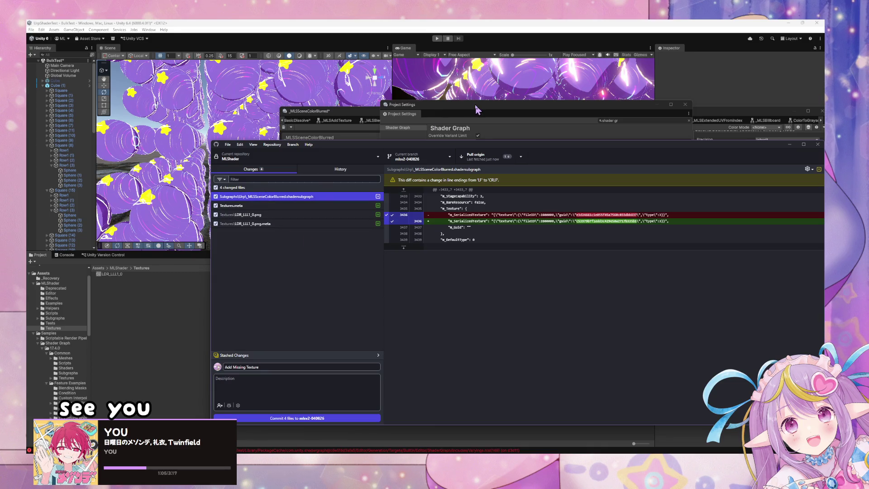
{"action": "left_click", "coordinate": [491, 156]}
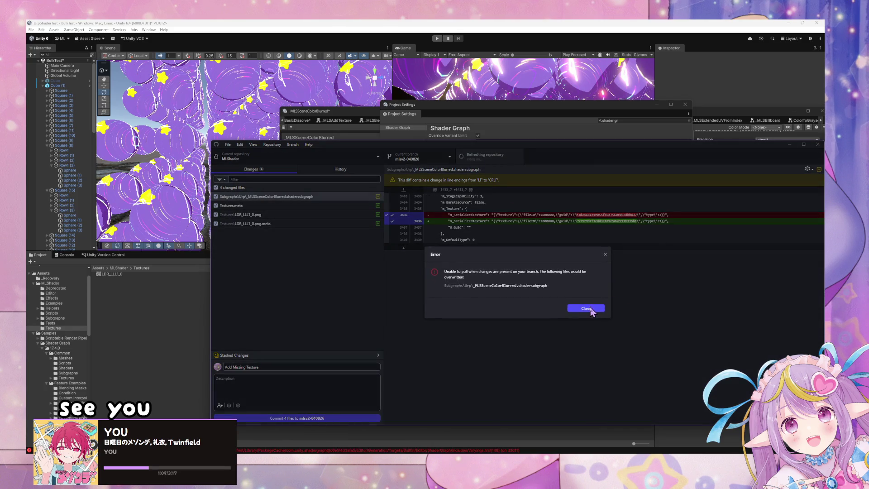
{"action": "left_click", "coordinate": [586, 309]}
{"action": "right_click", "coordinate": [276, 198]}
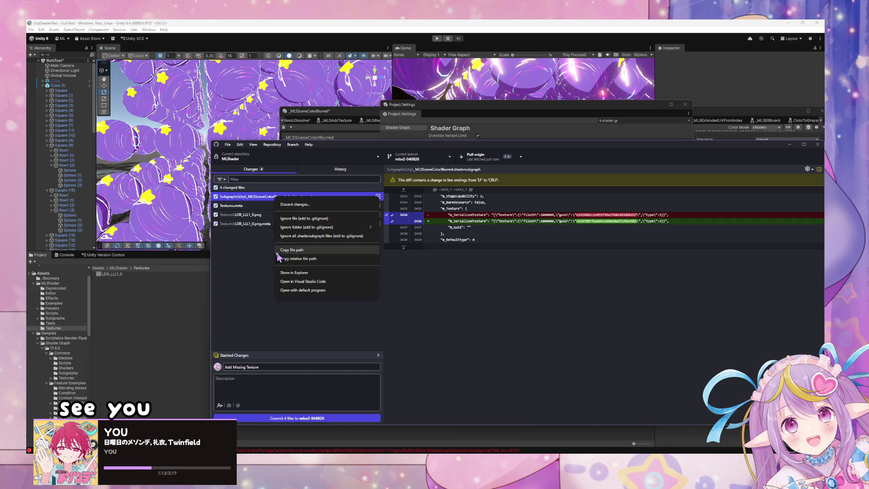
{"action": "left_click", "coordinate": [256, 243]}
{"action": "left_click", "coordinate": [216, 197]}
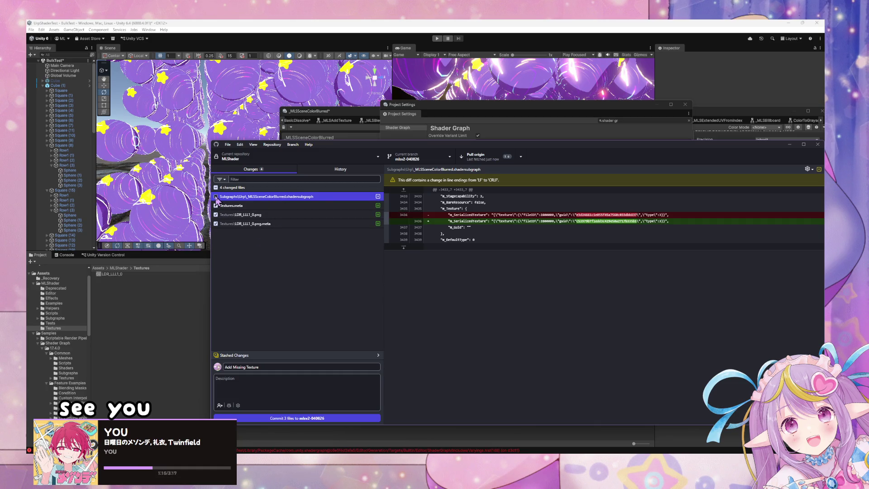
{"action": "left_click", "coordinate": [480, 157]}
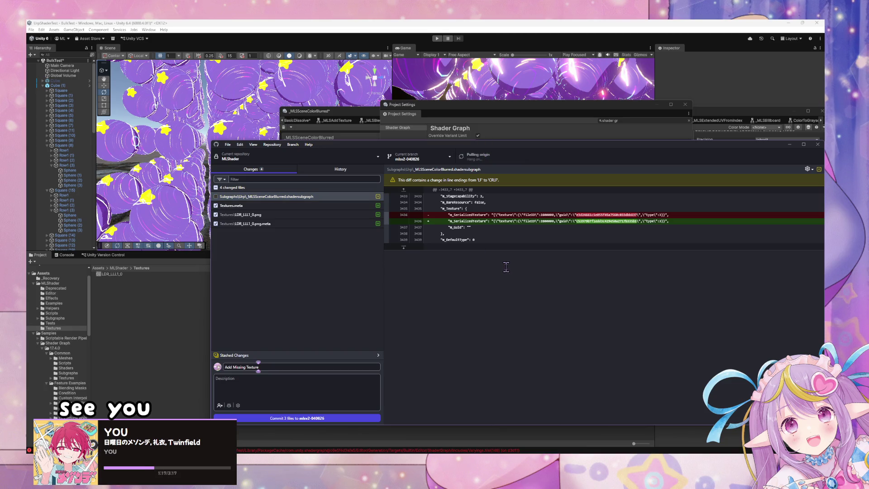
{"action": "left_click", "coordinate": [575, 303]}
Step: Discard the subgraph file's changes, pull the incoming commit, and move the window aside
{"action": "left_click", "coordinate": [326, 200]}
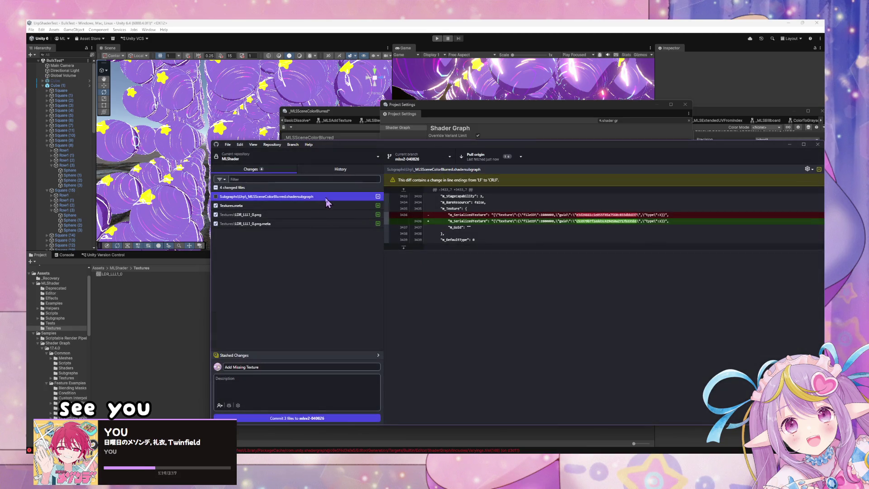
{"action": "right_click", "coordinate": [326, 200]}
{"action": "left_click", "coordinate": [349, 206]}
{"action": "left_click", "coordinate": [506, 316]}
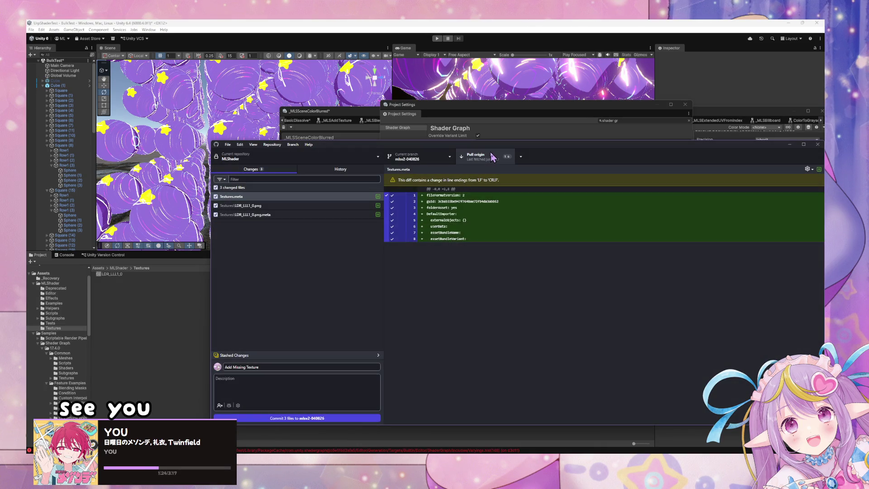
{"action": "left_click", "coordinate": [493, 157]}
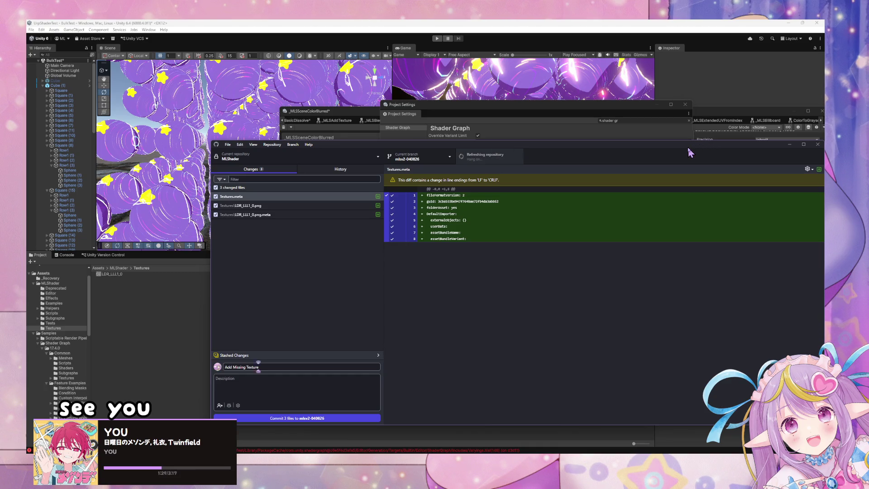
{"action": "left_click_drag", "start_coordinate": [684, 145], "coordinate": [501, 148]}
Step: Answer Unity's graph-changed-on-disk prompt and pan to the SpiralBlurCustomFunction node to check its texture
{"action": "left_click", "coordinate": [716, 287]}
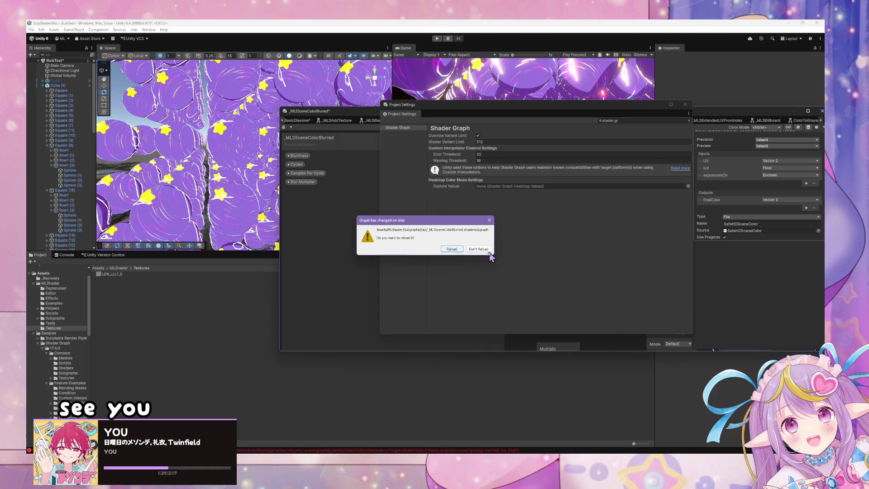
{"action": "left_click", "coordinate": [451, 250]}
{"action": "left_click_drag", "start_coordinate": [665, 143], "coordinate": [580, 161]}
{"action": "left_click", "coordinate": [301, 182]}
{"action": "left_click", "coordinate": [342, 231]}
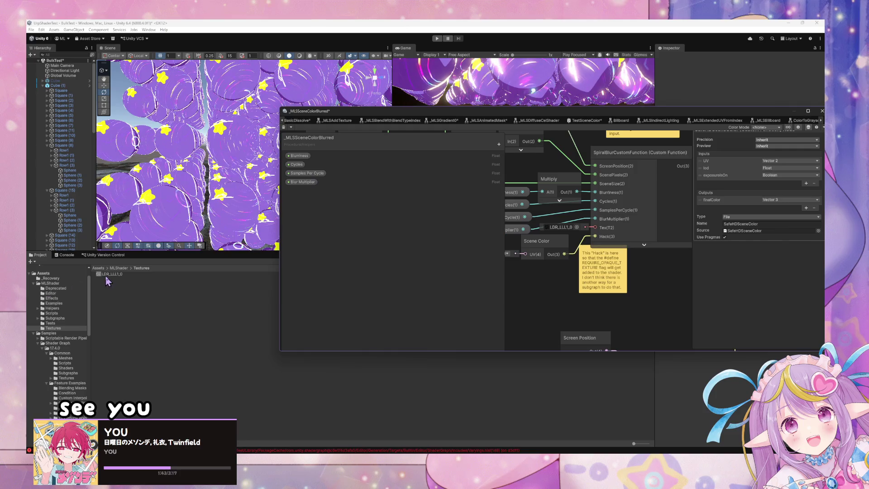
{"action": "left_click", "coordinate": [543, 287]}
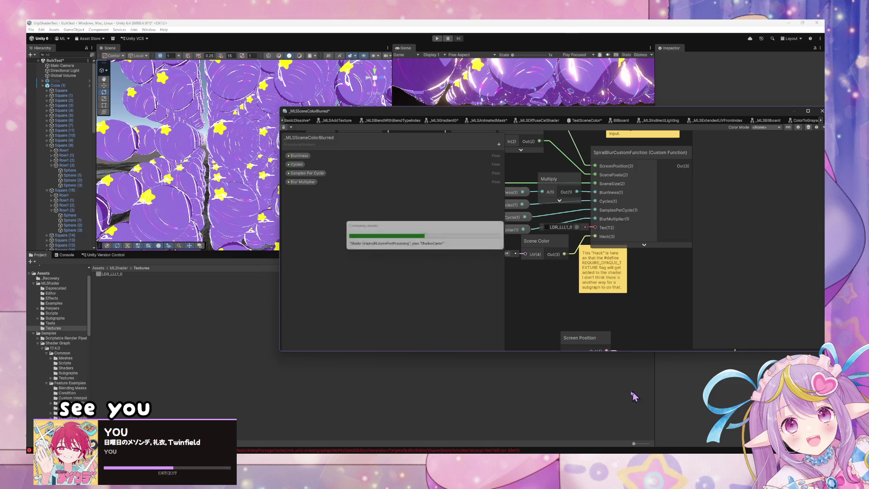
Step: Commit all 4 changed files to mlsv2-040826 and push the commit to origin
{"action": "key", "text": "alt+Tab"}
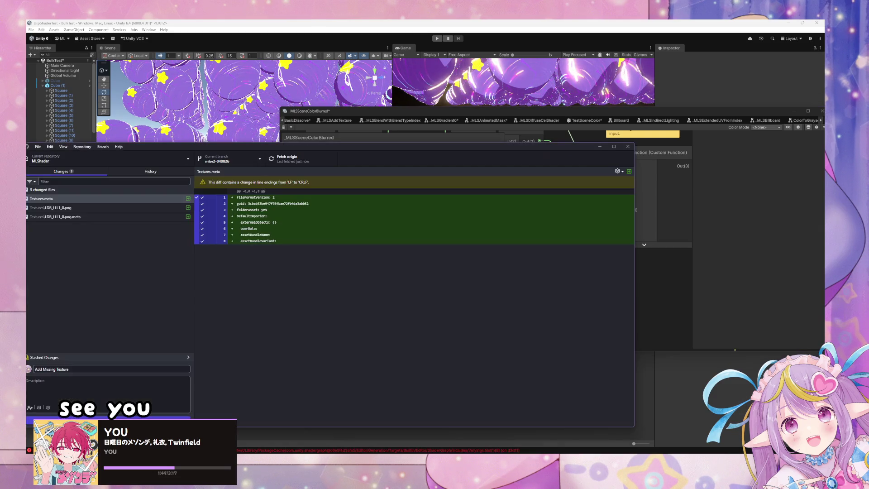
{"action": "left_click", "coordinate": [109, 208]}
{"action": "left_click_drag", "start_coordinate": [181, 152], "coordinate": [307, 128]}
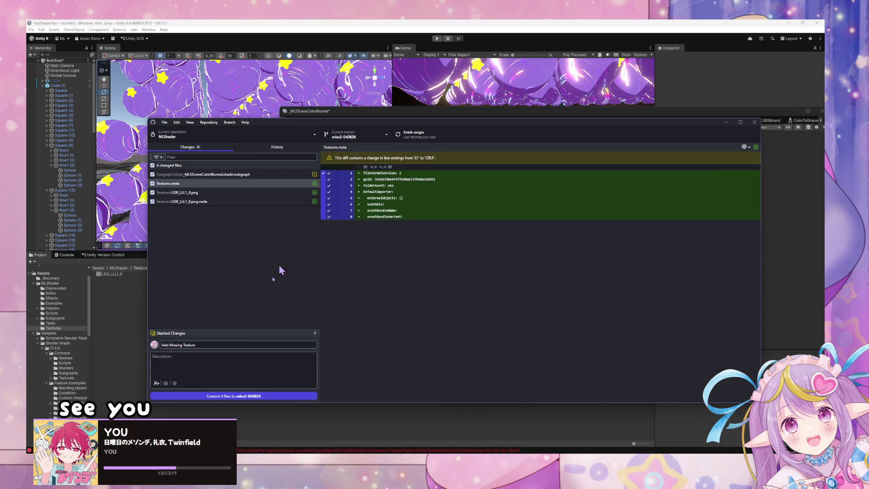
{"action": "left_click", "coordinate": [222, 396]}
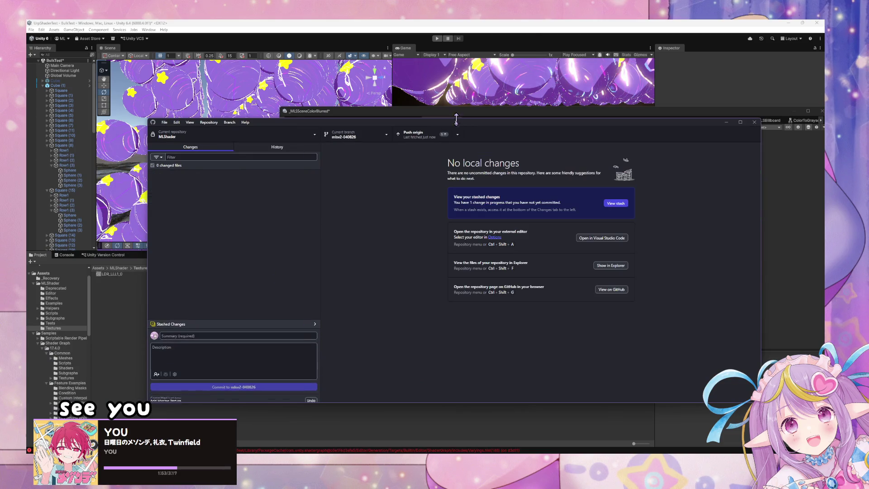
{"action": "left_click", "coordinate": [442, 132]}
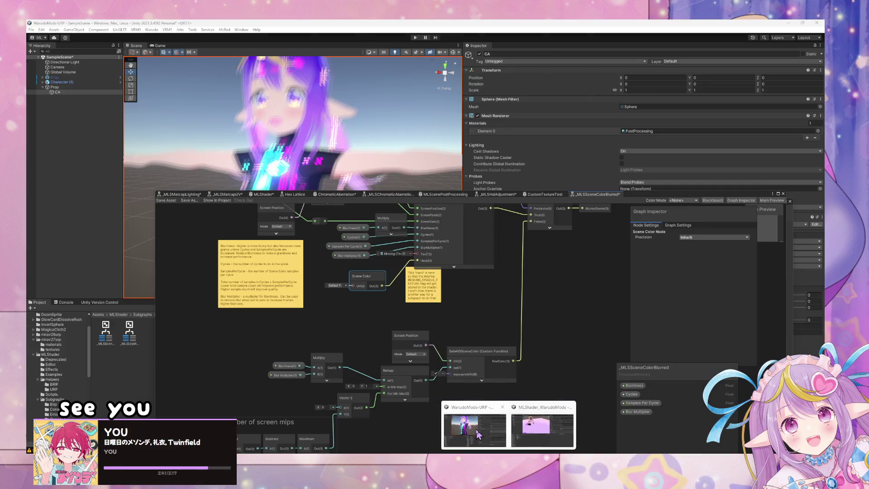
Step: Bring the WarudoMods Unity project forward, then return to GitHub Desktop's repository list
{"action": "left_click", "coordinate": [478, 435]}
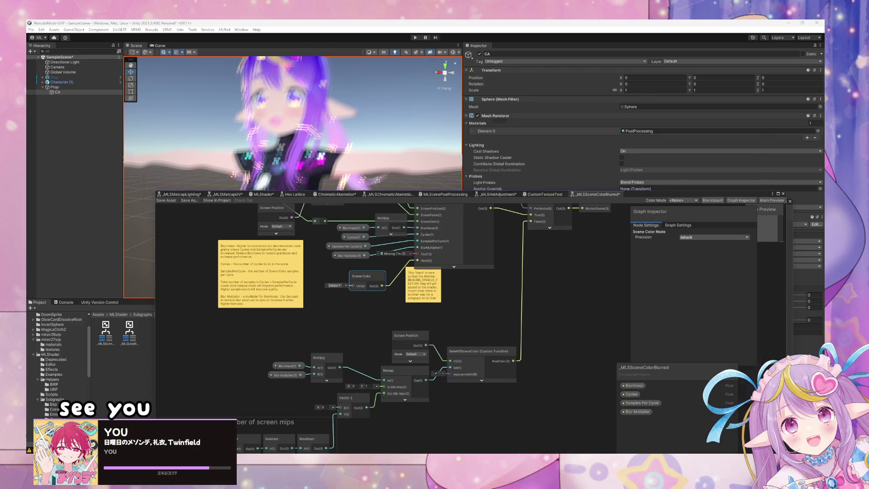
{"action": "key", "text": "alt+Tab"}
{"action": "key", "text": "ctrl+t"}
Step: Fetch and pull the new commit from origin into MLShader, then move GitHub Desktop down
{"action": "key", "text": "Escape"}
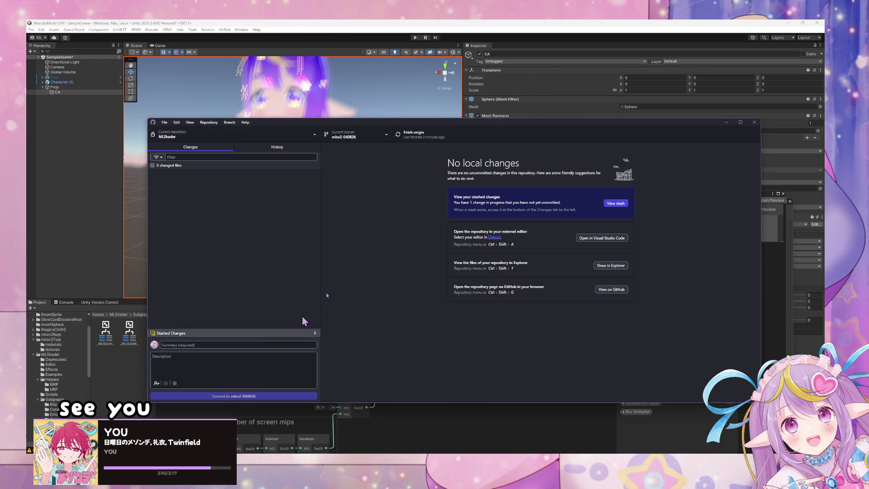
{"action": "left_click", "coordinate": [433, 134]}
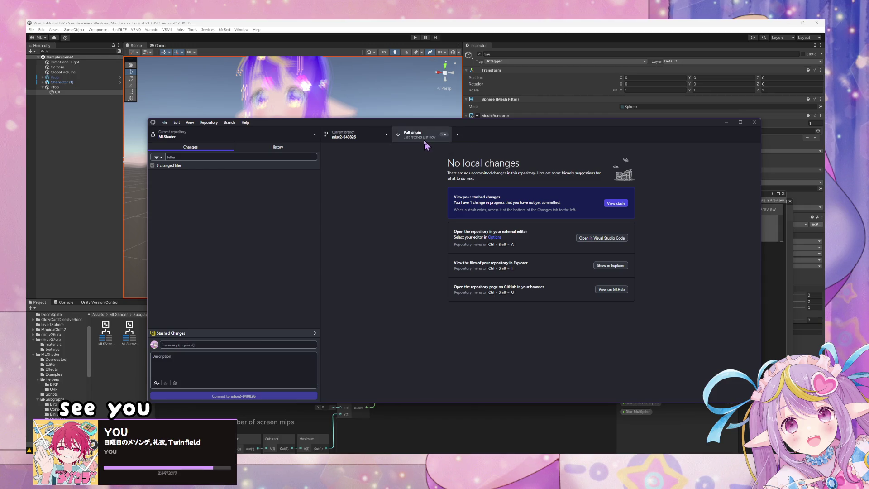
{"action": "left_click", "coordinate": [425, 140]}
{"action": "left_click_drag", "start_coordinate": [401, 126], "coordinate": [427, 289]}
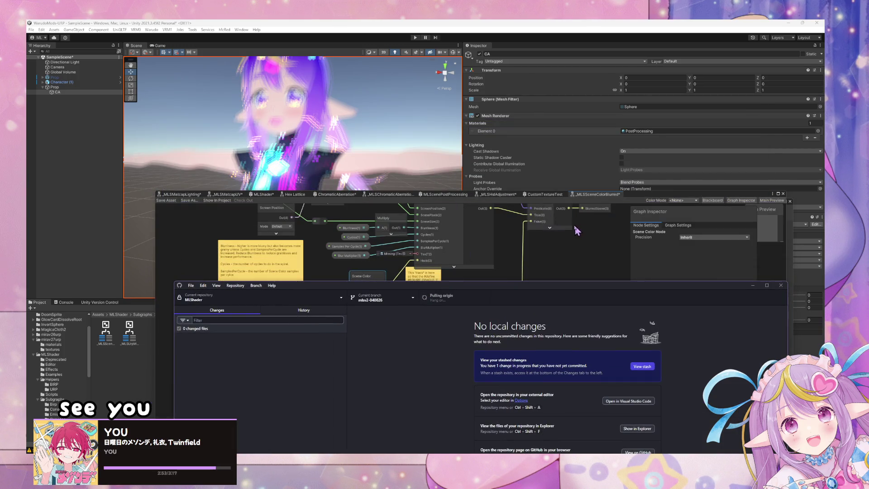
Step: Reload the changed _MLSSceneColorBlurred subgraph from disk, save it, and orbit the Scene view to check the blur
{"action": "left_click", "coordinate": [557, 265]}
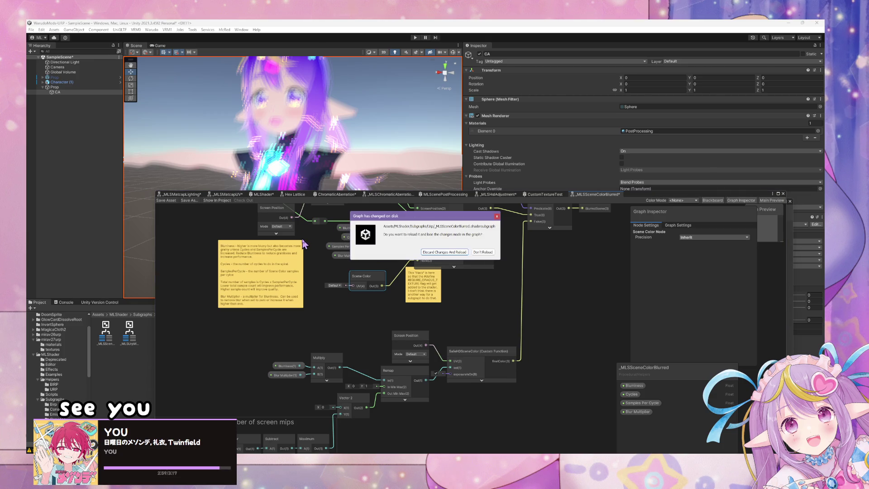
{"action": "left_click", "coordinate": [463, 253]}
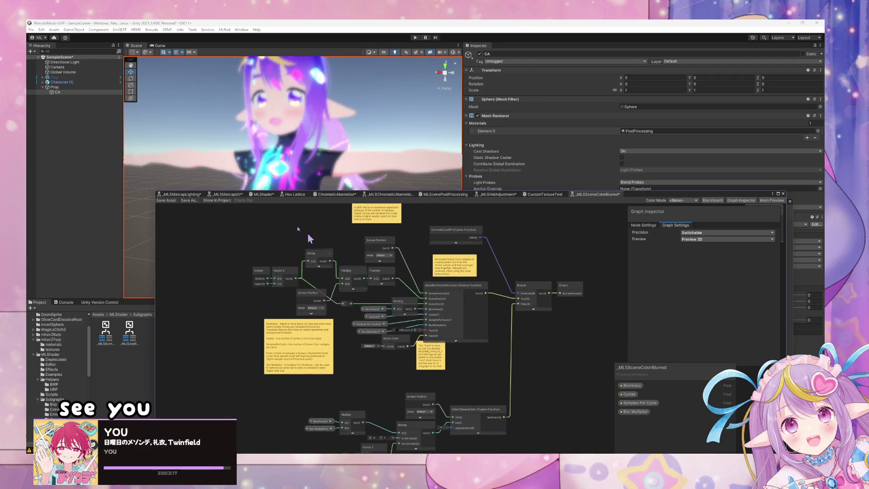
{"action": "left_click", "coordinate": [165, 199]}
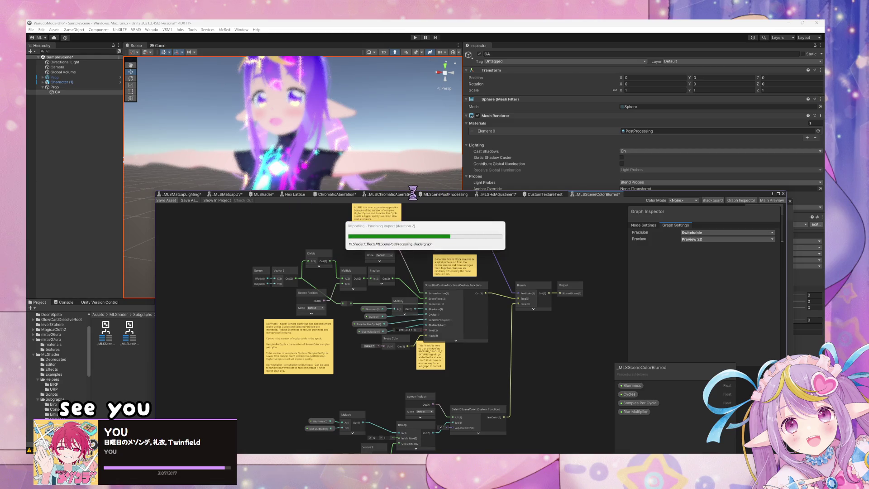
{"action": "mouse_move", "coordinate": [317, 145]}
{"action": "left_mouse_down"}
{"action": "mouse_move", "coordinate": [348, 120]}
{"action": "mouse_move", "coordinate": [355, 146]}
{"action": "left_mouse_up"}
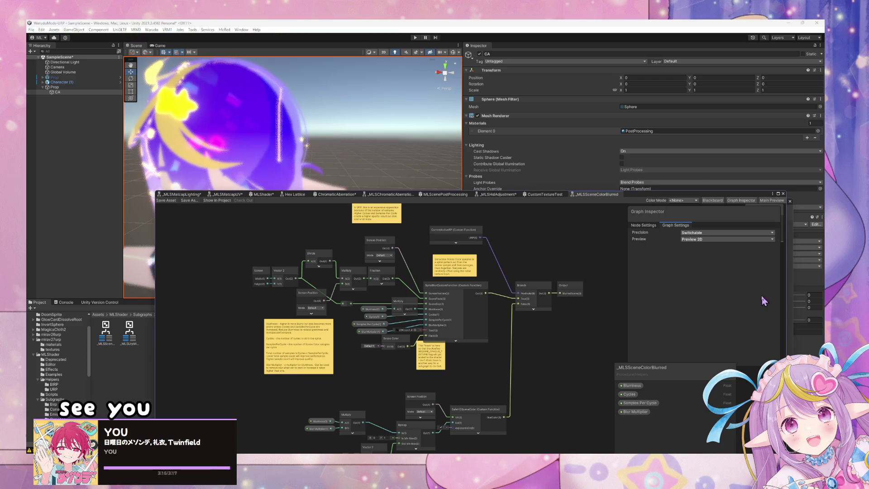
Step: Save the graph, switch to MLScenePostProcessing, and drag the Shader Graph panel taller
{"action": "mouse_move", "coordinate": [312, 172]}
{"action": "left_mouse_down"}
{"action": "mouse_move", "coordinate": [291, 213]}
{"action": "mouse_move", "coordinate": [273, 188]}
{"action": "mouse_move", "coordinate": [313, 166]}
{"action": "mouse_move", "coordinate": [302, 190]}
{"action": "mouse_move", "coordinate": [328, 154]}
{"action": "mouse_move", "coordinate": [326, 171]}
{"action": "mouse_move", "coordinate": [355, 192]}
{"action": "mouse_move", "coordinate": [270, 189]}
{"action": "mouse_move", "coordinate": [283, 192]}
{"action": "left_mouse_up"}
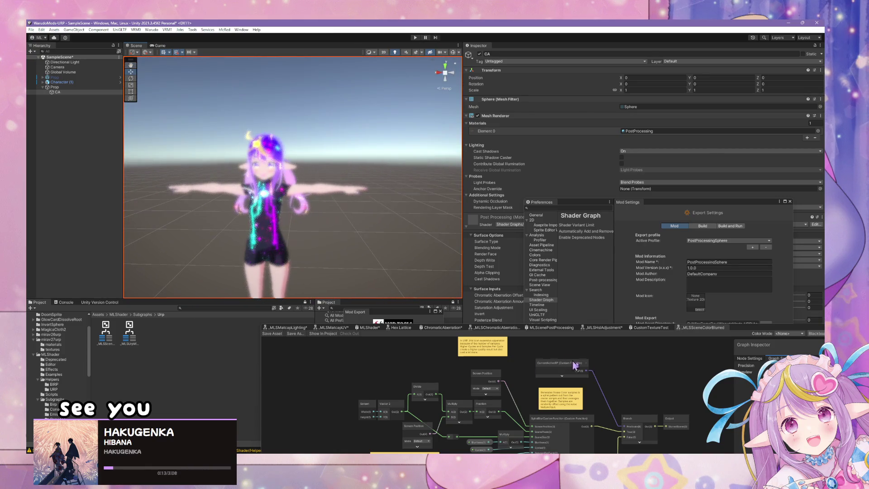
{"action": "left_click", "coordinate": [289, 333]}
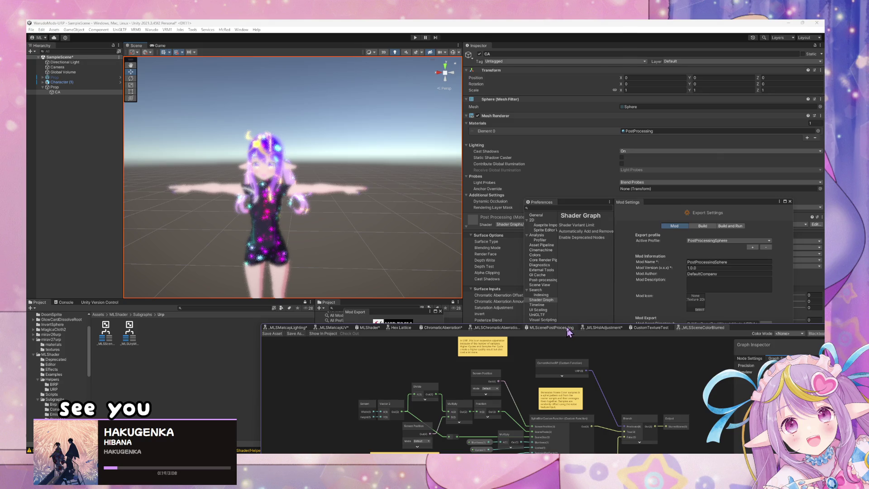
{"action": "left_click", "coordinate": [568, 328]}
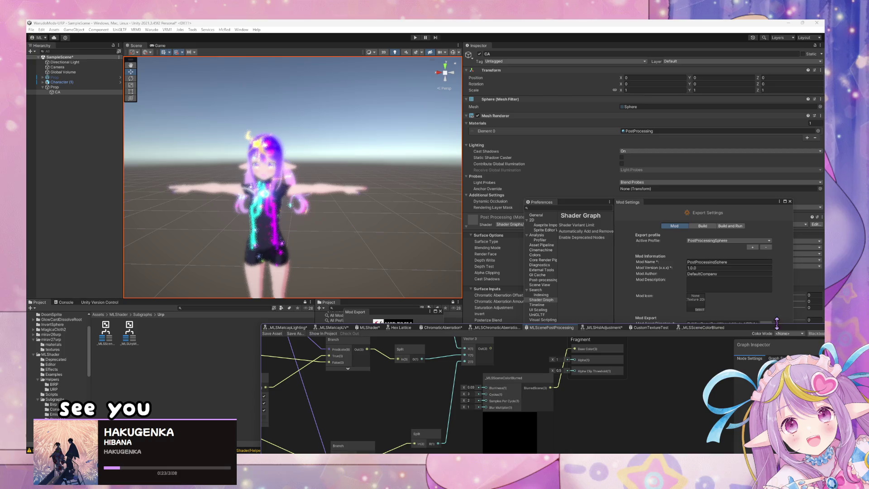
{"action": "mouse_move", "coordinate": [771, 333]}
{"action": "left_mouse_down"}
{"action": "mouse_move", "coordinate": [765, 190]}
{"action": "mouse_move", "coordinate": [793, 207]}
{"action": "left_mouse_up"}
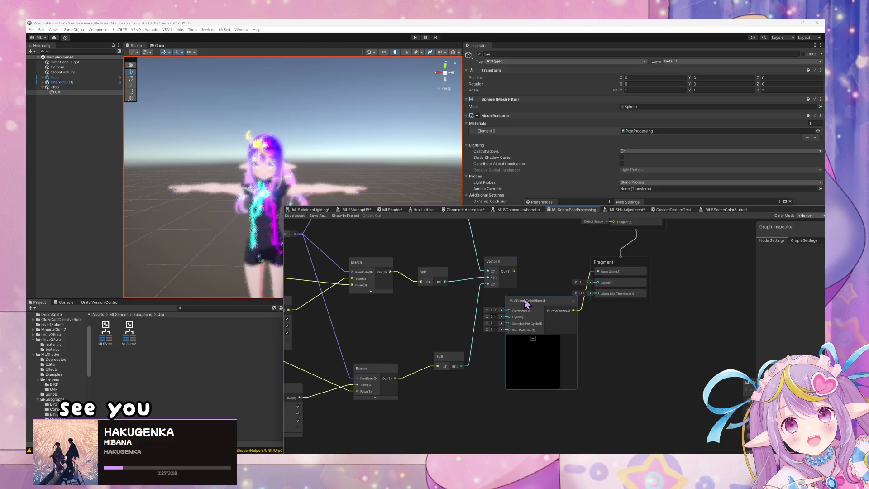
Step: Open the _MLSSceneColorBlurred subgraph from its node in MLScenePostProcessing
{"action": "double_click", "coordinate": [525, 302]}
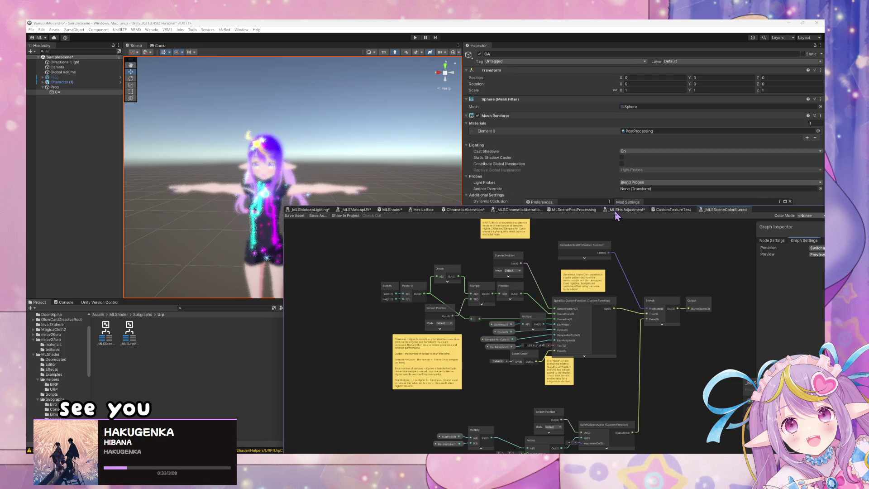
{"action": "left_click", "coordinate": [564, 210]}
{"action": "left_click", "coordinate": [546, 303]}
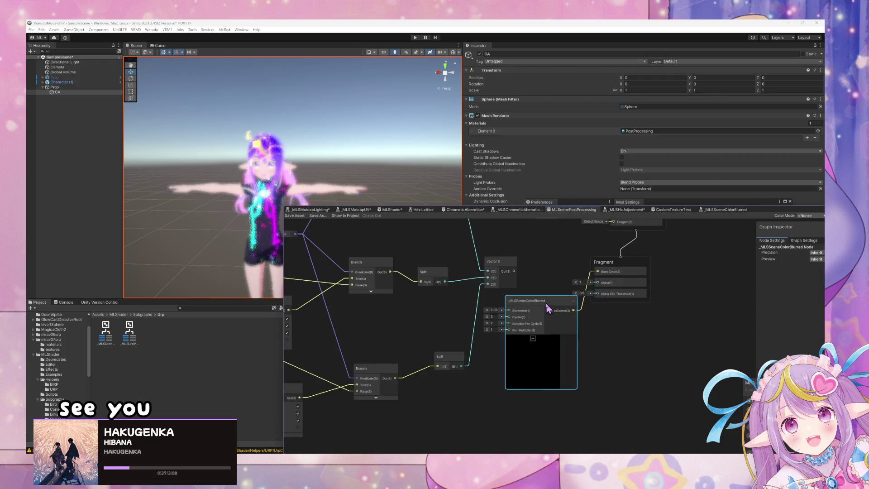
{"action": "double_click", "coordinate": [546, 303]}
Step: Zoom and pan to bring SpiralBlurCustomFunction, Output and SafeHDSceneColor into view
{"action": "scroll", "coordinate": [459, 273], "scroll_direction": "up", "scroll_amount": 4}
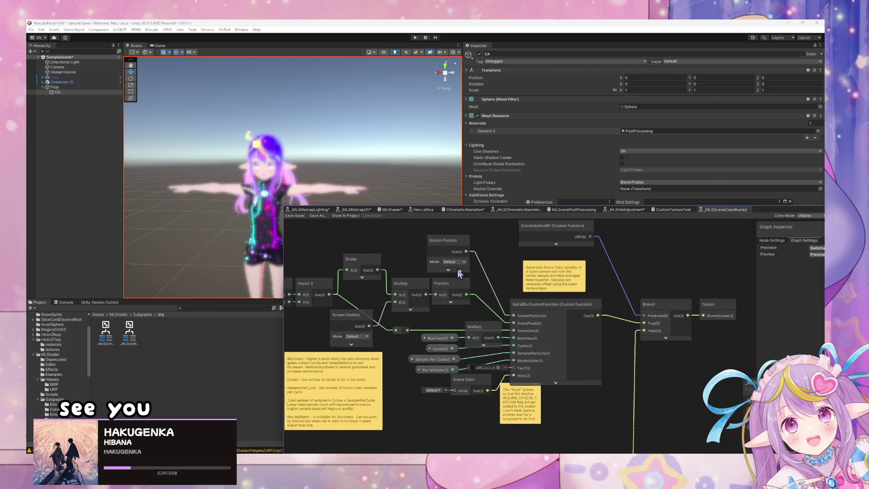
{"action": "mouse_move", "coordinate": [460, 273]}
{"action": "left_mouse_down"}
{"action": "mouse_move", "coordinate": [489, 277]}
{"action": "mouse_move", "coordinate": [534, 312]}
{"action": "mouse_move", "coordinate": [535, 295]}
{"action": "mouse_move", "coordinate": [512, 255]}
{"action": "left_mouse_up"}
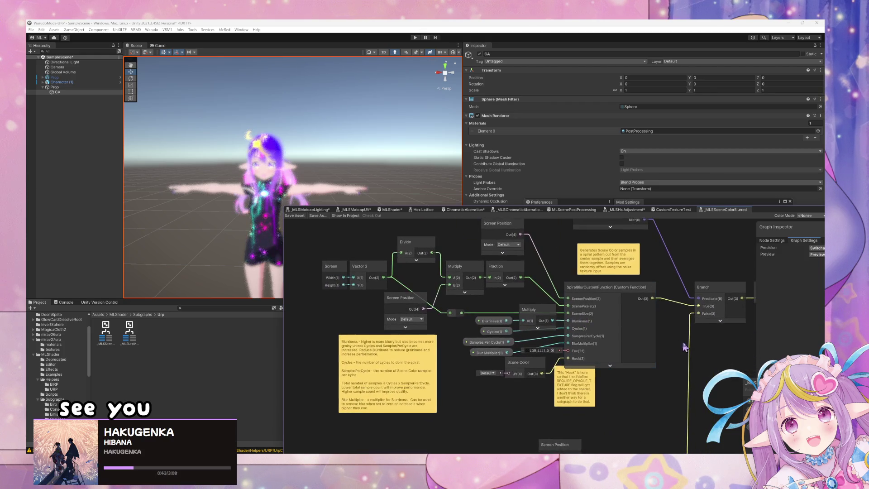
{"action": "left_click_drag", "start_coordinate": [685, 346], "coordinate": [549, 291]}
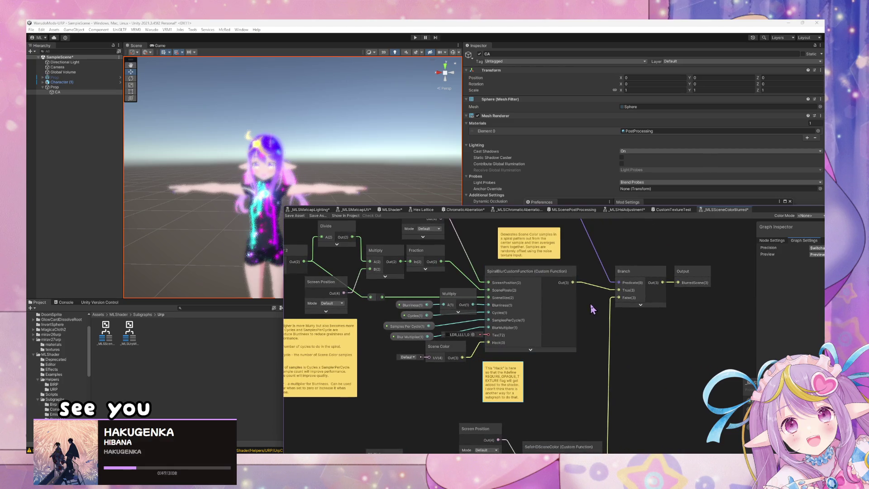
{"action": "scroll", "coordinate": [596, 306], "scroll_direction": "up", "scroll_amount": 2}
{"action": "scroll", "coordinate": [595, 305], "scroll_direction": "down", "scroll_amount": 3}
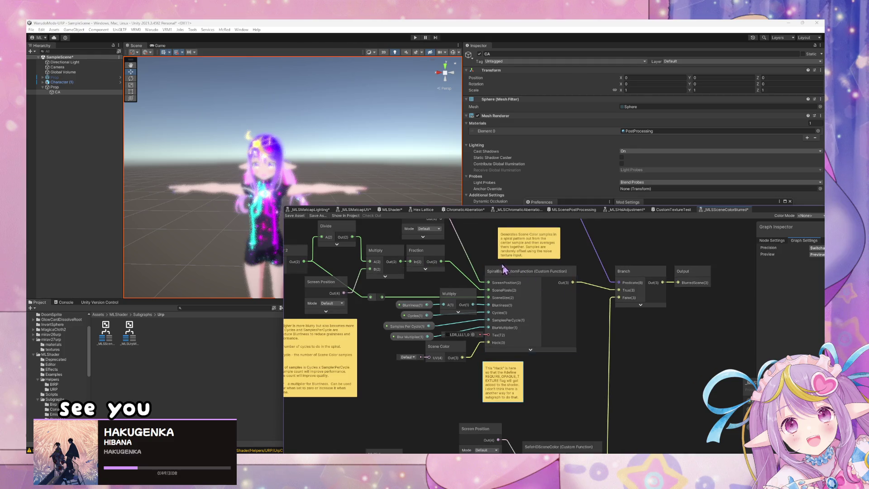
{"action": "scroll", "coordinate": [500, 265], "scroll_direction": "down", "scroll_amount": 2}
Step: Review SpiralBlurCustomFunction's inline Body code, then select SafeHDSceneColor to see its include-file settings
{"action": "scroll", "coordinate": [499, 265], "scroll_direction": "up", "scroll_amount": 2}
{"action": "left_click", "coordinate": [499, 267]}
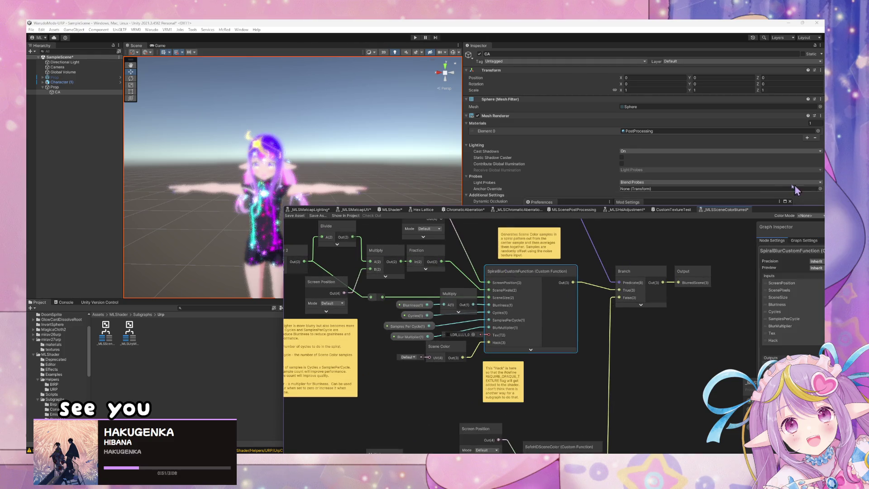
{"action": "scroll", "coordinate": [600, 257], "scroll_direction": "down", "scroll_amount": 3}
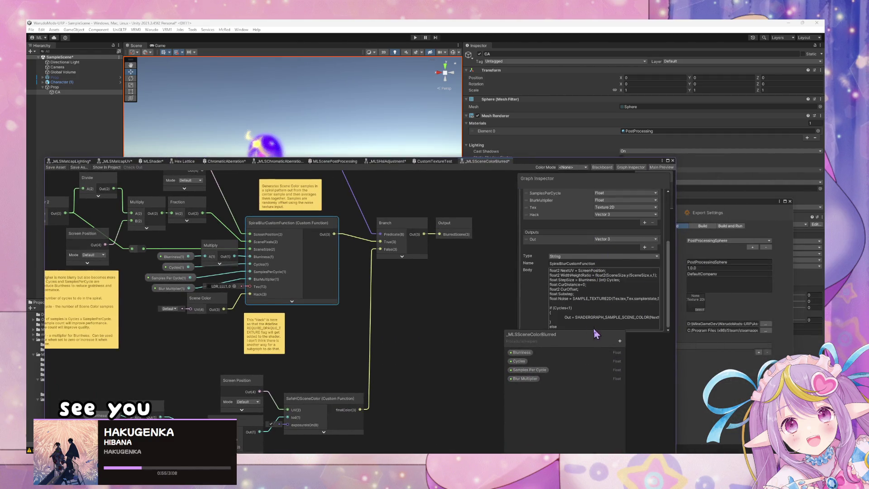
{"action": "mouse_move", "coordinate": [596, 333]}
{"action": "left_mouse_down"}
{"action": "mouse_move", "coordinate": [508, 349]}
{"action": "mouse_move", "coordinate": [518, 356]}
{"action": "left_mouse_up"}
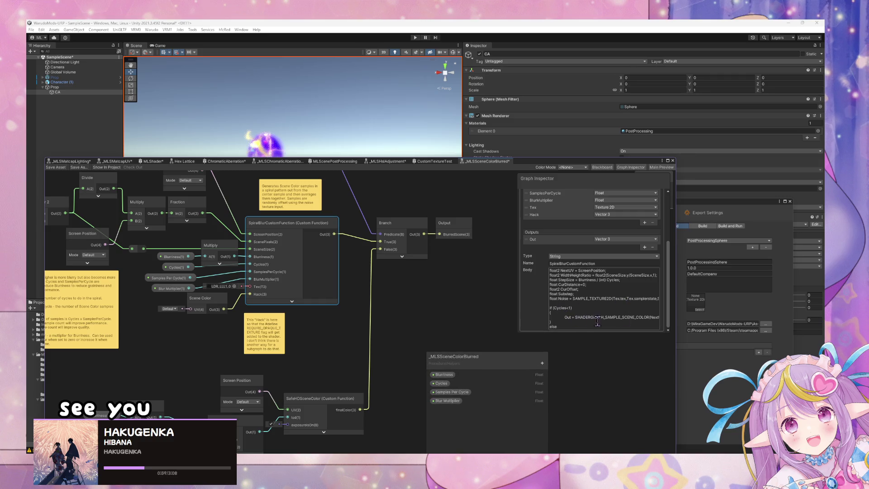
{"action": "left_click_drag", "start_coordinate": [652, 318], "coordinate": [674, 323]}
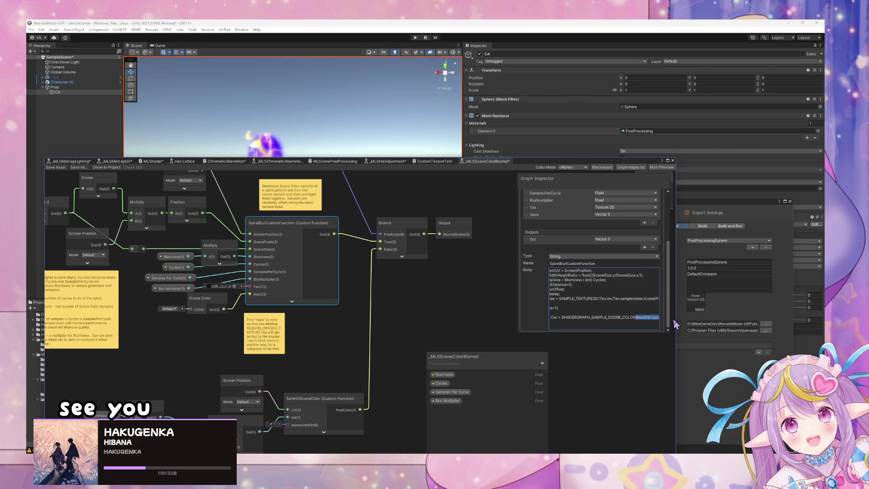
{"action": "left_click_drag", "start_coordinate": [580, 318], "coordinate": [543, 318]}
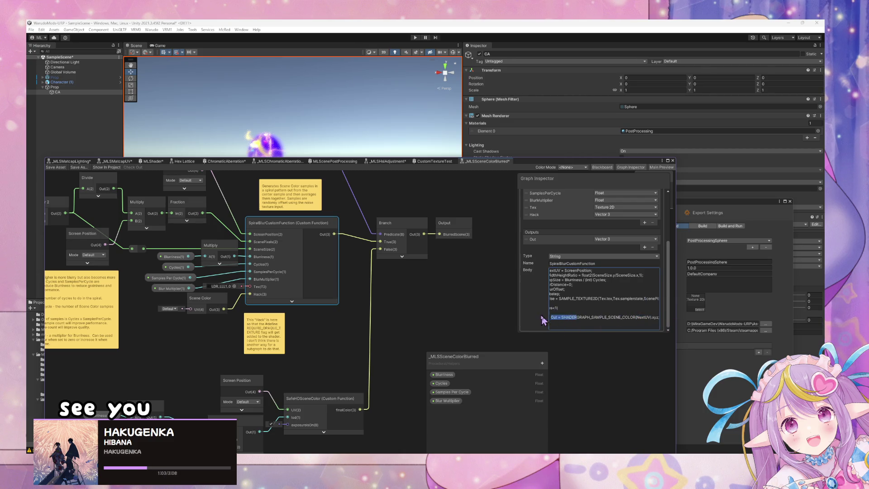
{"action": "left_click", "coordinate": [506, 307]}
{"action": "left_click_drag", "start_coordinate": [446, 282], "coordinate": [514, 209]}
{"action": "left_click", "coordinate": [399, 336]}
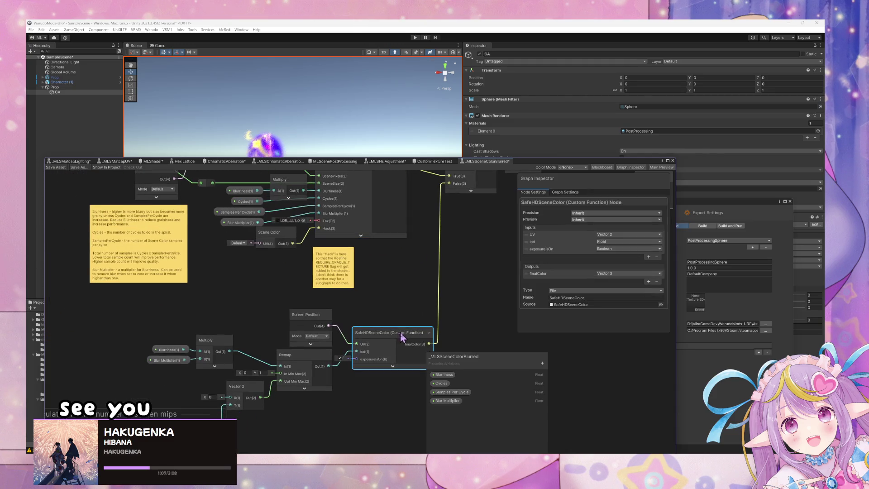
Step: Reselect SpiralBlurCustomFunction and highlight its Body code in the Graph Inspector to read it
{"action": "left_click_drag", "start_coordinate": [405, 270], "coordinate": [403, 330]}
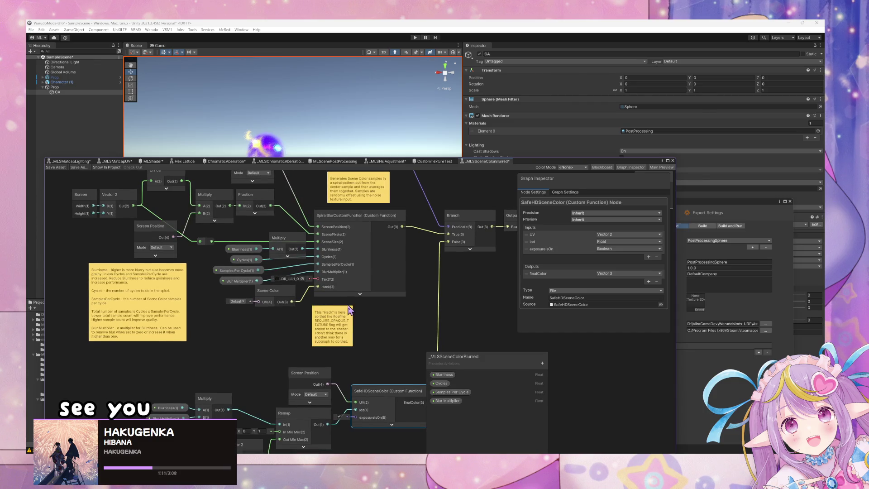
{"action": "left_click_drag", "start_coordinate": [350, 310], "coordinate": [375, 310]}
{"action": "left_click", "coordinate": [389, 216]}
{"action": "mouse_move", "coordinate": [389, 215]}
{"action": "left_mouse_down"}
{"action": "mouse_move", "coordinate": [651, 346]}
{"action": "mouse_move", "coordinate": [370, 242]}
{"action": "mouse_move", "coordinate": [376, 218]}
{"action": "left_mouse_up"}
{"action": "scroll", "coordinate": [529, 303], "scroll_direction": "down", "scroll_amount": 5}
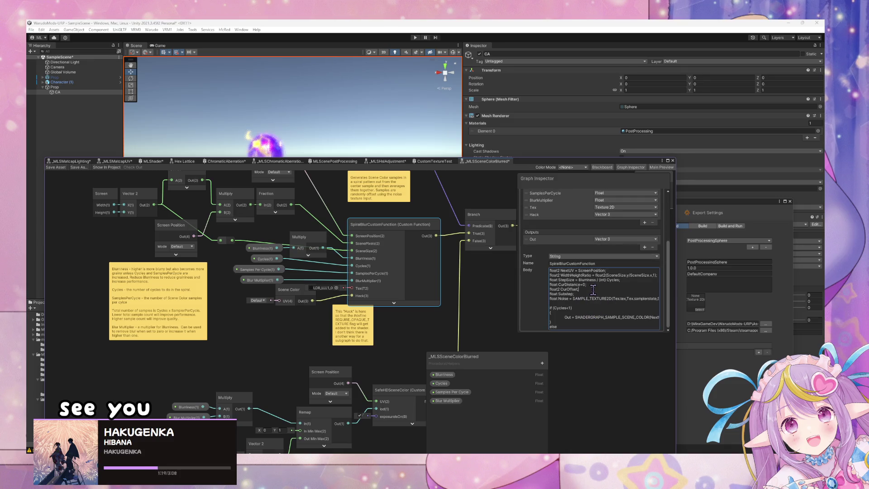
{"action": "mouse_move", "coordinate": [606, 287]}
{"action": "left_mouse_down"}
{"action": "mouse_move", "coordinate": [594, 312]}
{"action": "mouse_move", "coordinate": [611, 359]}
{"action": "left_mouse_up"}
{"action": "left_click", "coordinate": [581, 304]}
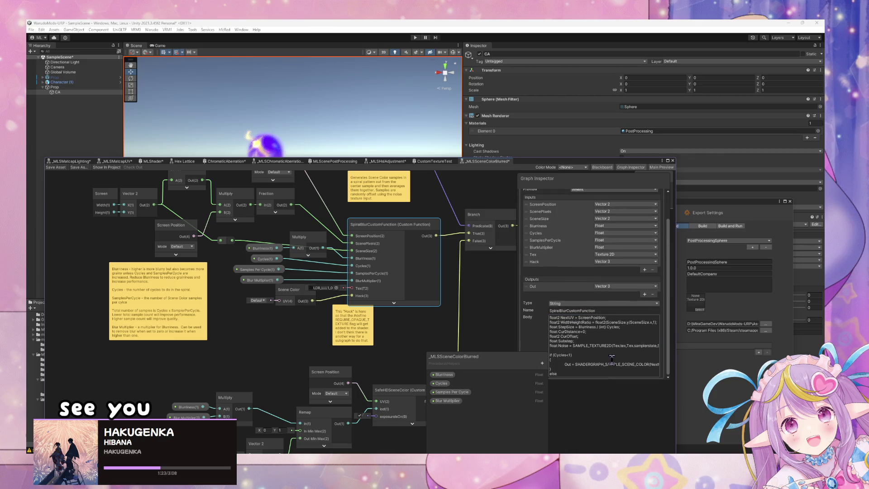
{"action": "mouse_move", "coordinate": [582, 326]}
{"action": "left_mouse_down"}
{"action": "mouse_move", "coordinate": [624, 378]}
{"action": "mouse_move", "coordinate": [651, 383]}
{"action": "left_mouse_up"}
{"action": "left_click", "coordinate": [637, 360]}
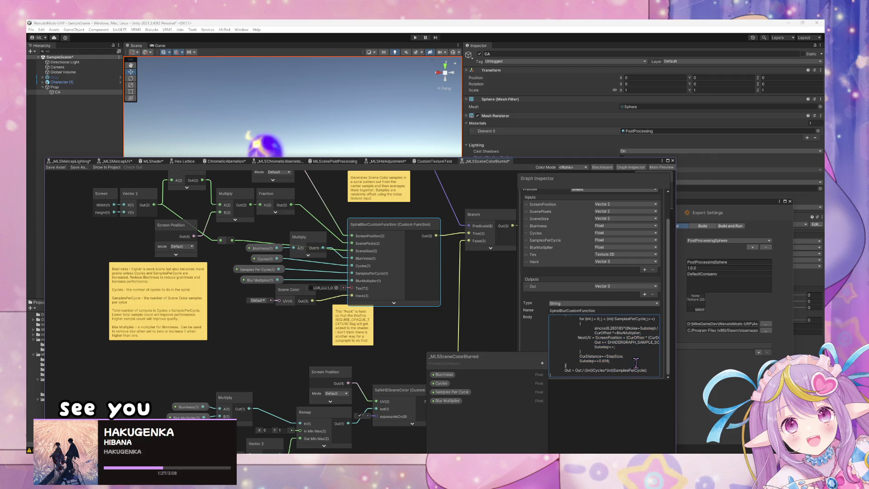
Step: Read the for loop and NextUV-to-Substep declarations, move the Blackboard lower left, and lengthen the Inspector
{"action": "scroll", "coordinate": [638, 360], "scroll_direction": "down", "scroll_amount": 2}
{"action": "left_click_drag", "start_coordinate": [628, 346], "coordinate": [602, 319]}
{"action": "left_click", "coordinate": [600, 318]}
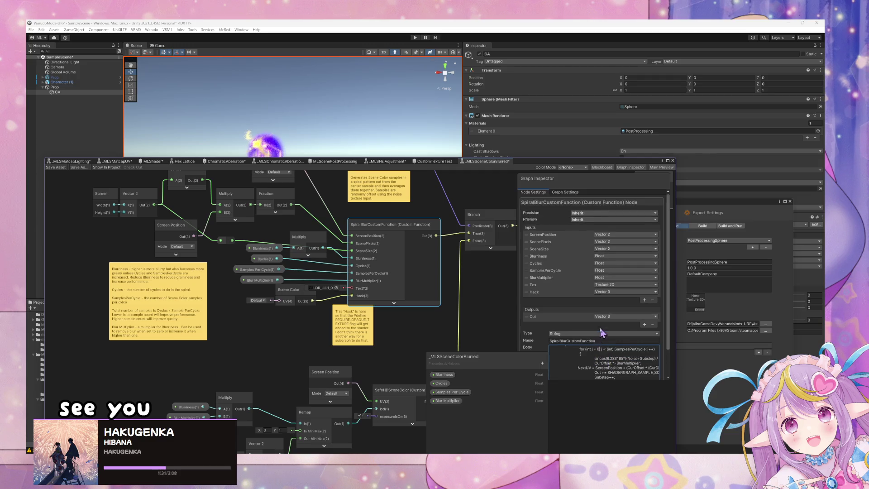
{"action": "left_click_drag", "start_coordinate": [574, 339], "coordinate": [649, 371]}
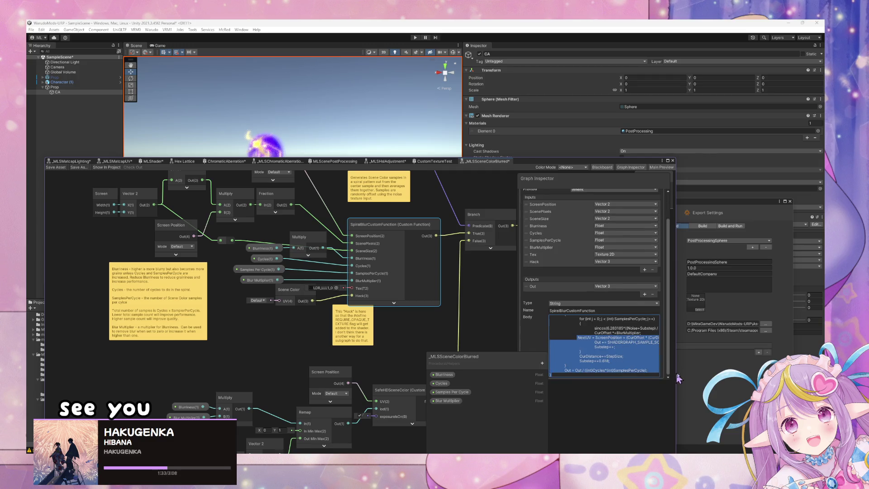
{"action": "mouse_move", "coordinate": [519, 325]}
{"action": "left_mouse_down"}
{"action": "mouse_move", "coordinate": [448, 319]}
{"action": "mouse_move", "coordinate": [479, 314]}
{"action": "left_mouse_up"}
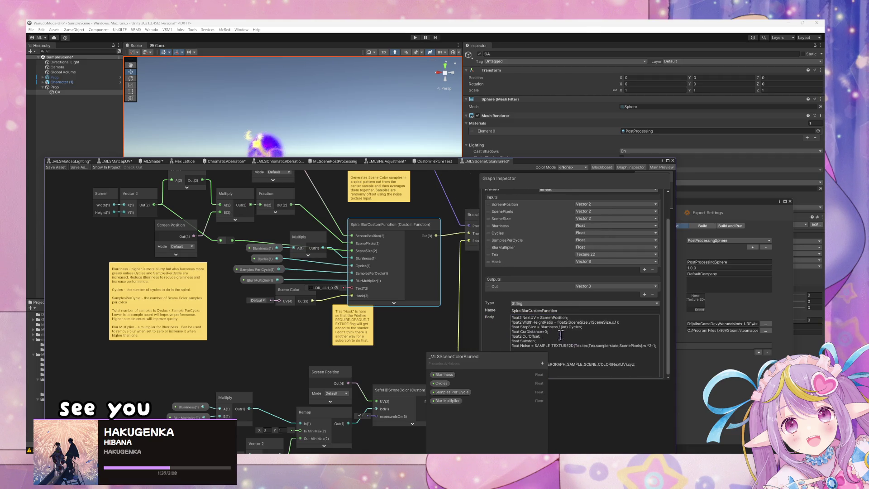
{"action": "left_click_drag", "start_coordinate": [537, 341], "coordinate": [495, 316]}
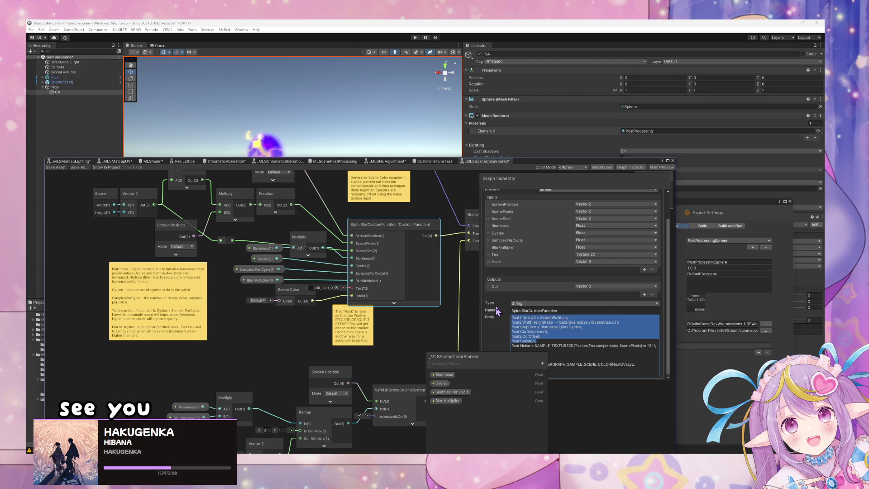
{"action": "left_click_drag", "start_coordinate": [512, 362], "coordinate": [252, 361]}
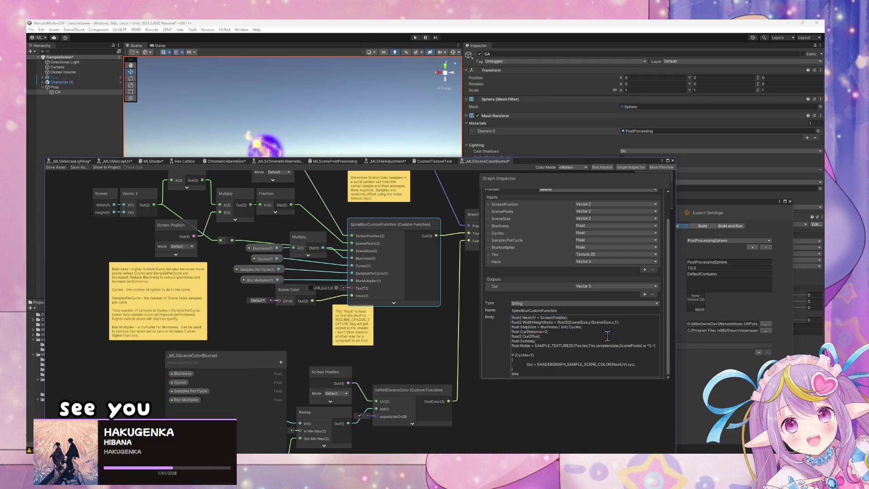
{"action": "key", "text": "ctrl+a"}
{"action": "left_click", "coordinate": [585, 374]}
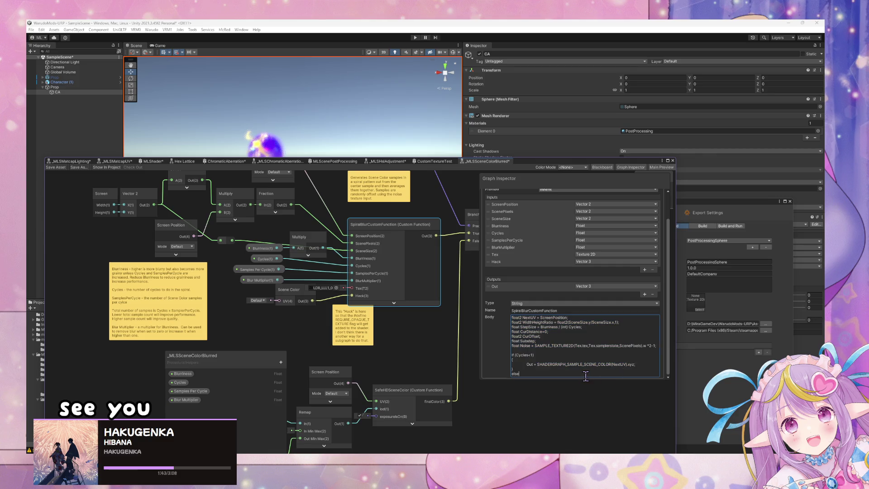
{"action": "left_click", "coordinate": [573, 384]}
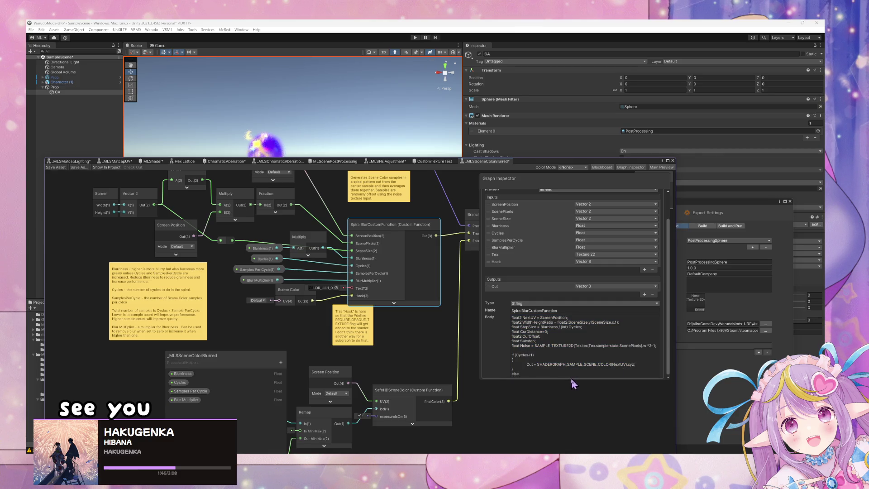
{"action": "left_click_drag", "start_coordinate": [568, 380], "coordinate": [566, 416]}
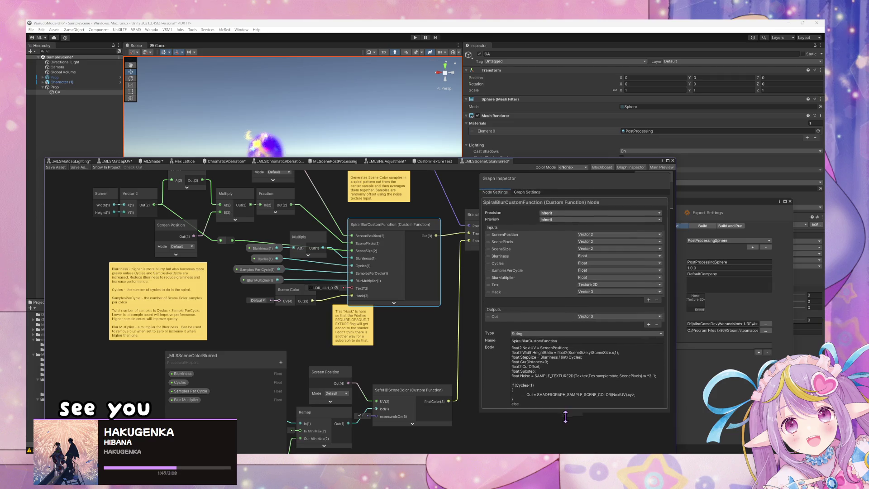
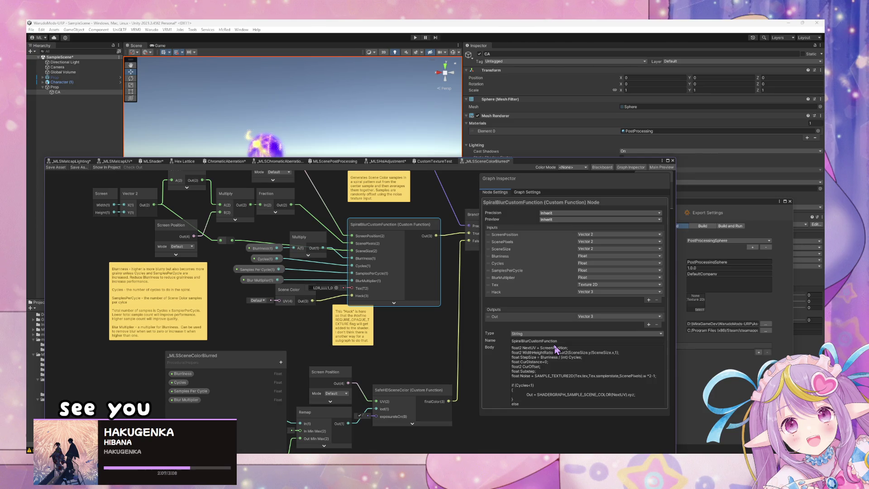
Step: Paste the blur loop code into the custom function body and add the NextUV line at the top
{"action": "left_click", "coordinate": [549, 362]}
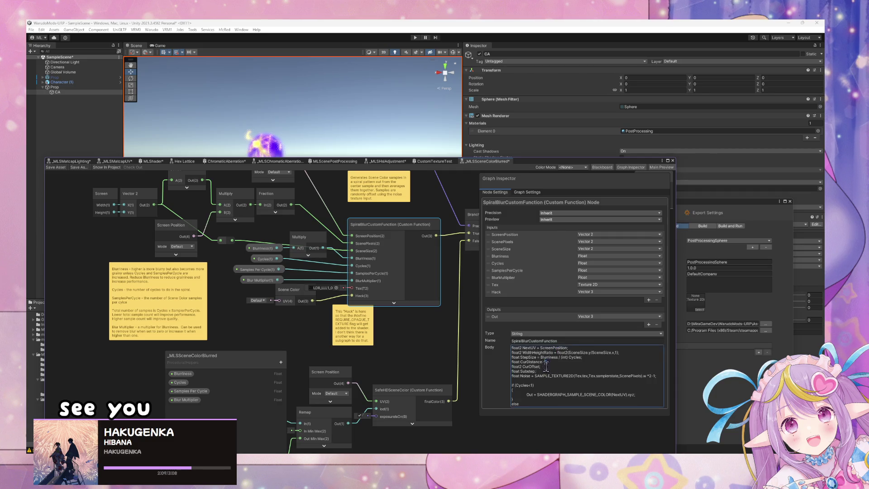
{"action": "key", "text": "ctrl+a"}
{"action": "key", "text": "ctrl+v"}
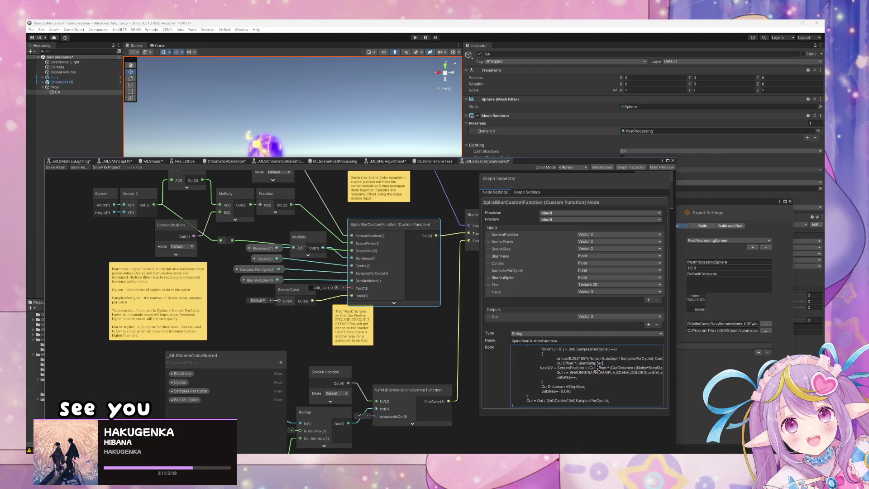
{"action": "mouse_move", "coordinate": [598, 366]}
{"action": "left_mouse_down"}
{"action": "mouse_move", "coordinate": [598, 335]}
{"action": "mouse_move", "coordinate": [584, 408]}
{"action": "mouse_move", "coordinate": [587, 350]}
{"action": "left_mouse_up"}
{"action": "left_click", "coordinate": [586, 351]}
{"action": "left_click", "coordinate": [572, 354]}
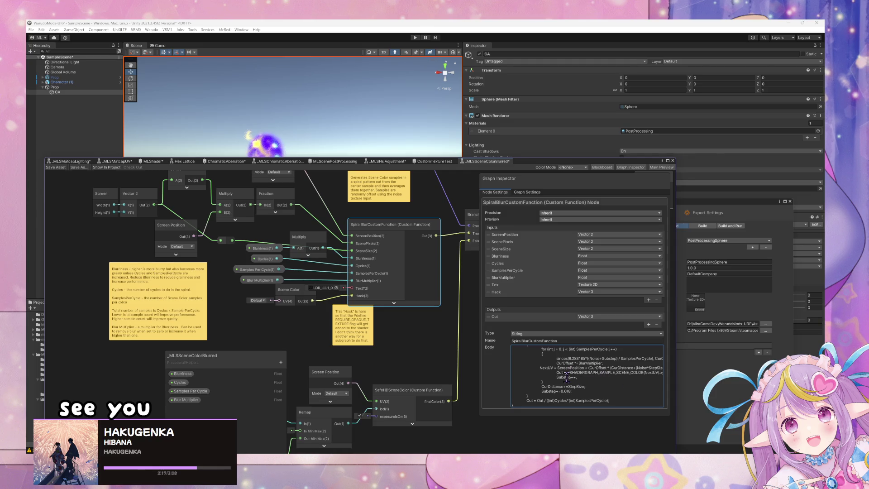
{"action": "key", "text": "Up"}
{"action": "key", "text": "Up"}
{"action": "key", "text": "Up"}
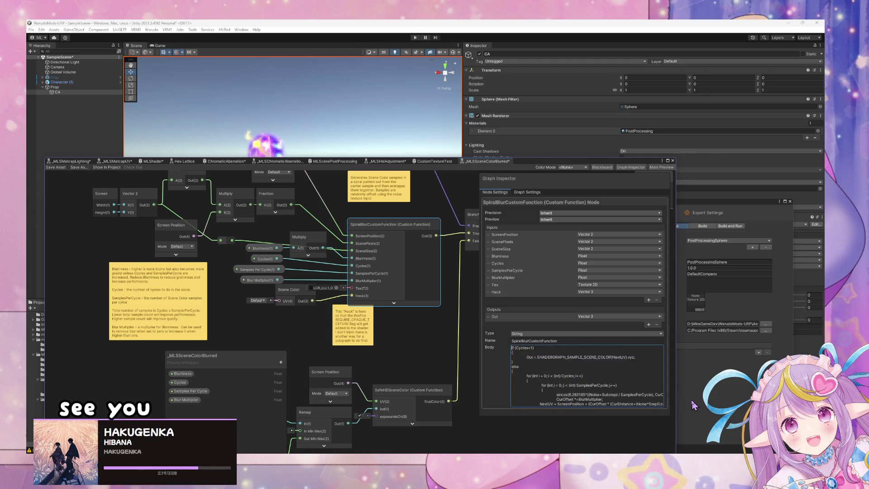
{"action": "type", "text": "float2 NextUV = ScreenPosition;"}
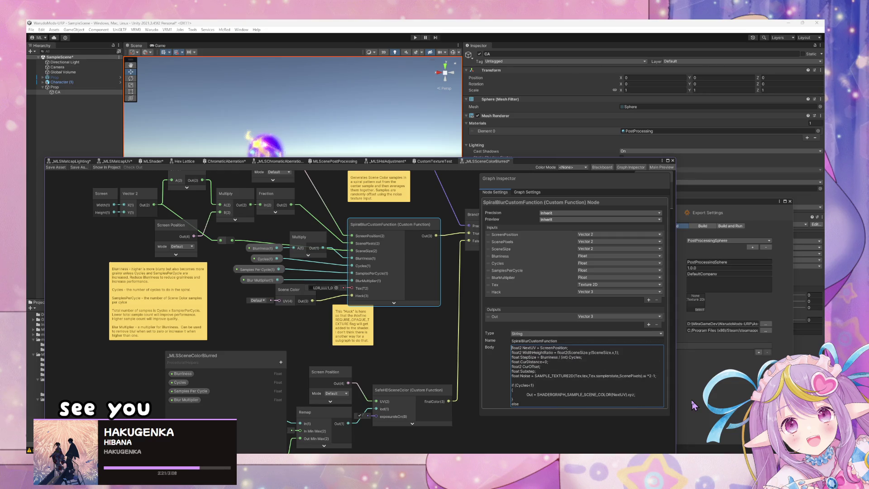
Step: Return to the MLScenePostProcessing graph and shift the Fragment and Vector 3 nodes right
{"action": "left_click_drag", "start_coordinate": [433, 216], "coordinate": [393, 300]}
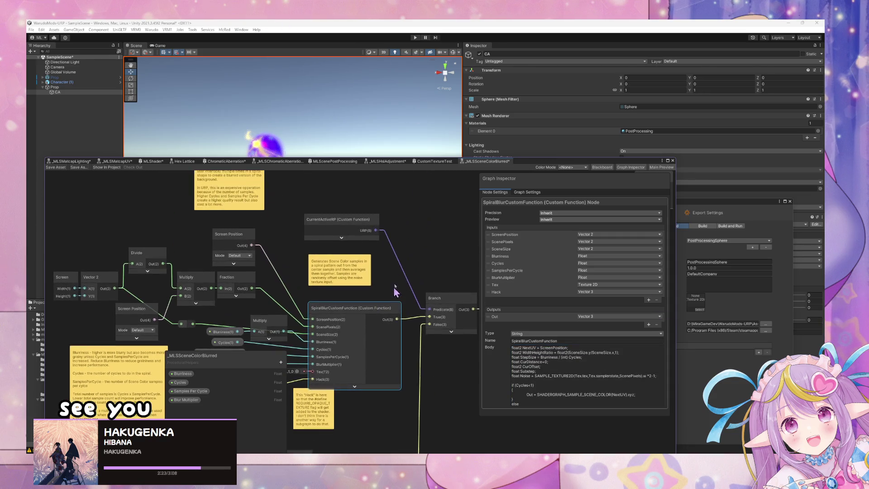
{"action": "left_click", "coordinate": [69, 162]}
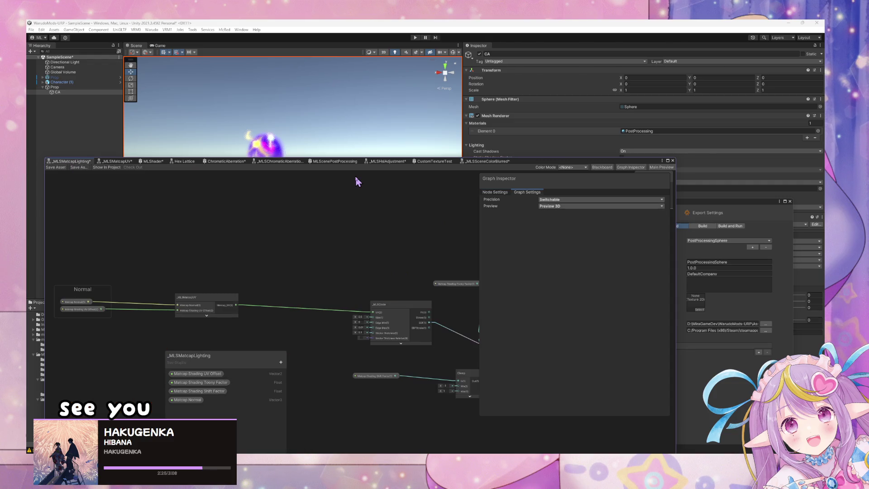
{"action": "scroll", "coordinate": [352, 257], "scroll_direction": "up", "scroll_amount": 1}
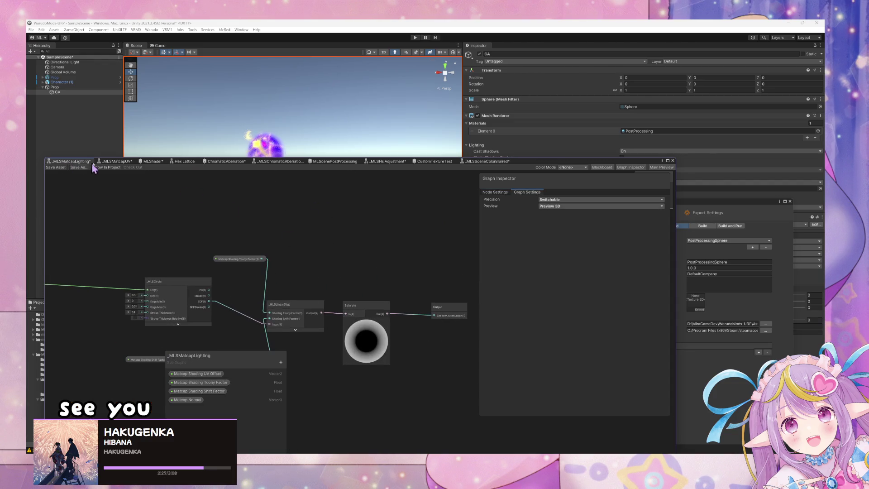
{"action": "left_click", "coordinate": [335, 162]}
{"action": "left_click", "coordinate": [317, 283]}
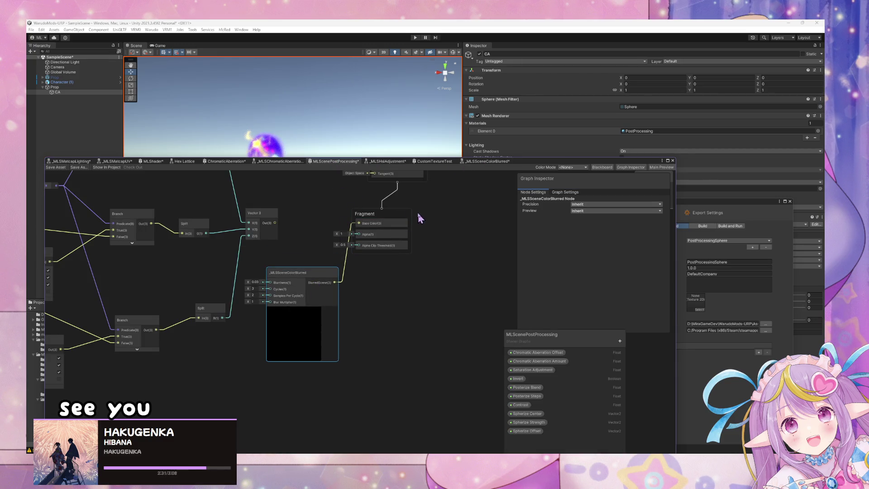
{"action": "left_click_drag", "start_coordinate": [402, 218], "coordinate": [468, 234]}
{"action": "left_click_drag", "start_coordinate": [260, 213], "coordinate": [292, 214]}
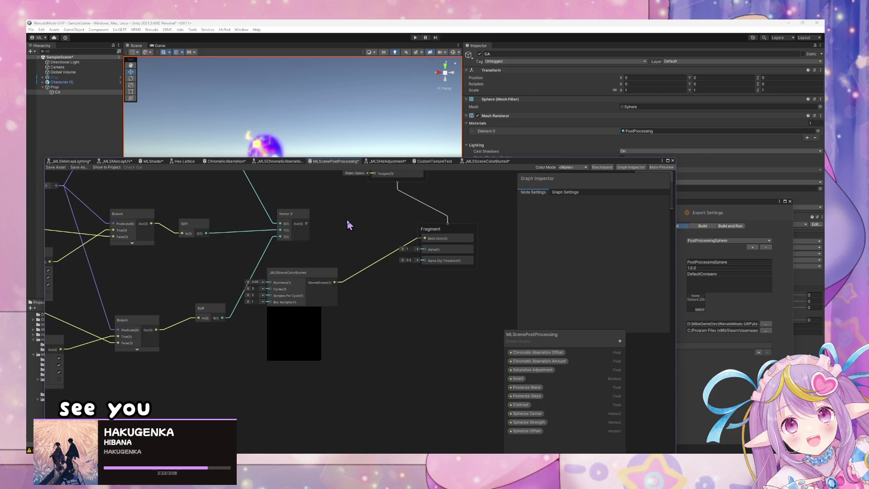
Step: Add a Multiply node taking Vector 3 in A and the blurred scene colour in B
{"action": "key", "text": "space"}
{"action": "type", "text": "multiply"}
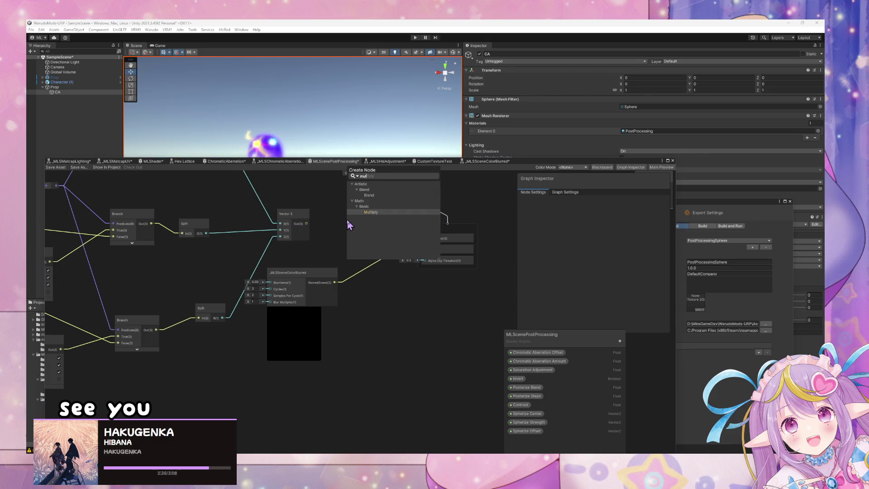
{"action": "key", "text": "Return"}
{"action": "left_click", "coordinate": [374, 256]}
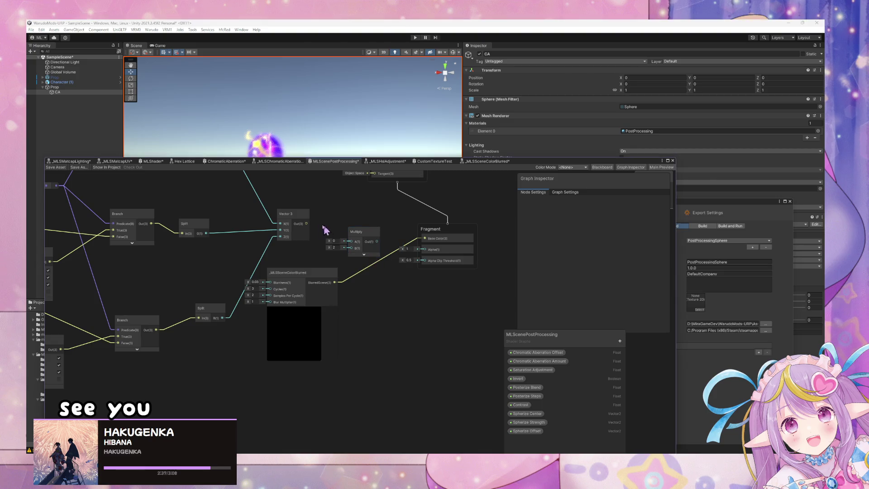
{"action": "left_click_drag", "start_coordinate": [306, 223], "coordinate": [352, 242]}
{"action": "left_click", "coordinate": [334, 297]}
{"action": "mouse_move", "coordinate": [335, 282]}
{"action": "left_mouse_down"}
{"action": "mouse_move", "coordinate": [352, 248]}
{"action": "mouse_move", "coordinate": [425, 238]}
{"action": "left_mouse_up"}
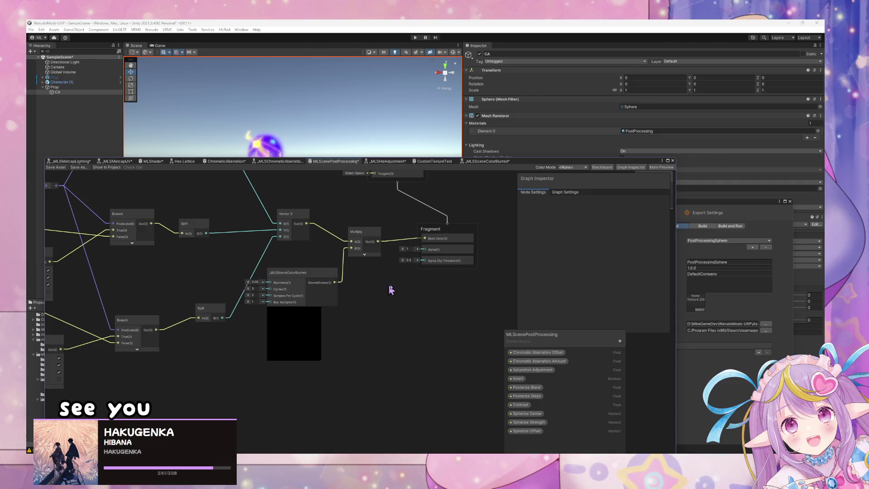
{"action": "mouse_move", "coordinate": [382, 286]}
{"action": "left_mouse_down"}
{"action": "mouse_move", "coordinate": [359, 354]}
{"action": "mouse_move", "coordinate": [387, 354]}
{"action": "left_mouse_up"}
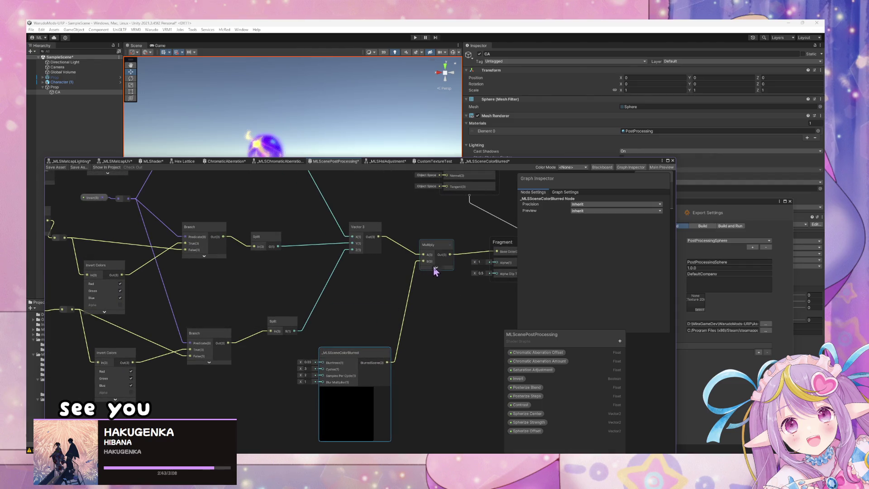
Step: Connect the Multiply output to Fragment Base Color and tuck the _MLSSceneColorBlurred node aside
{"action": "left_click_drag", "start_coordinate": [378, 237], "coordinate": [497, 251]}
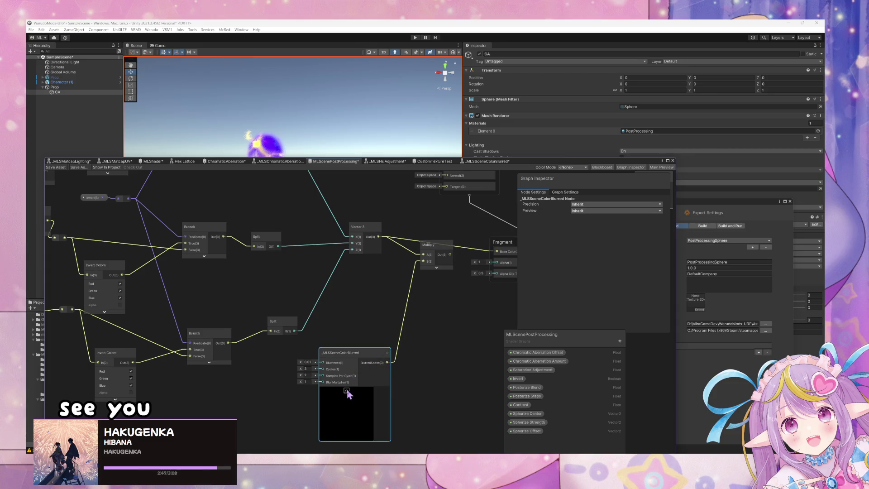
{"action": "left_click", "coordinate": [346, 390]}
{"action": "left_click_drag", "start_coordinate": [353, 353], "coordinate": [260, 273]}
{"action": "mouse_move", "coordinate": [311, 241]}
{"action": "left_mouse_down"}
{"action": "mouse_move", "coordinate": [501, 268]}
{"action": "mouse_move", "coordinate": [366, 255]}
{"action": "left_mouse_up"}
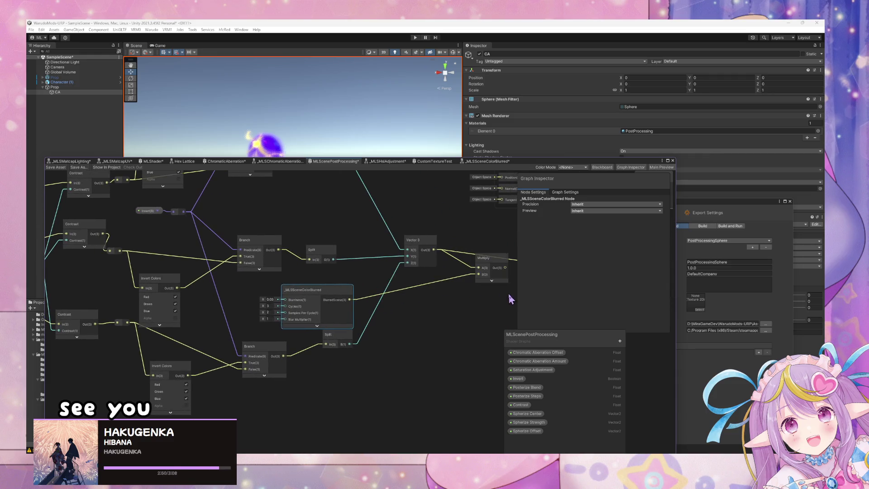
{"action": "left_click", "coordinate": [461, 284]}
{"action": "mouse_move", "coordinate": [478, 272]}
{"action": "left_mouse_down"}
{"action": "mouse_move", "coordinate": [420, 272]}
{"action": "mouse_move", "coordinate": [461, 268]}
{"action": "left_mouse_up"}
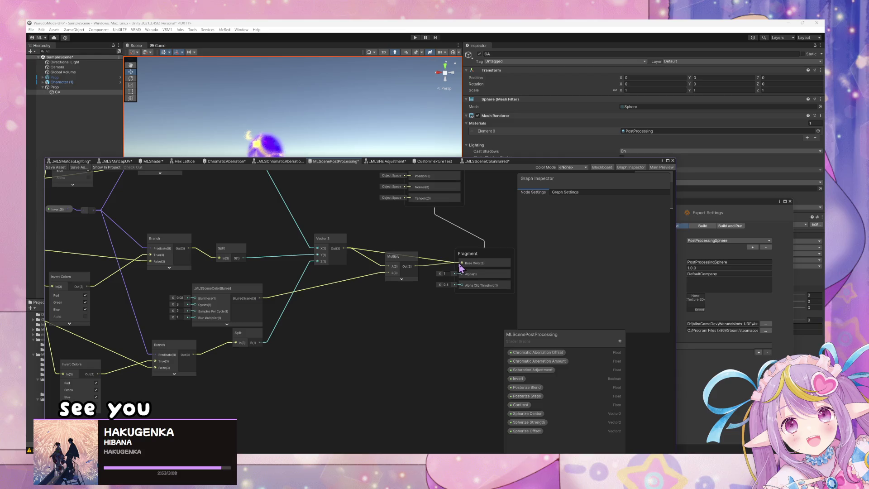
{"action": "left_click_drag", "start_coordinate": [396, 261], "coordinate": [398, 249]}
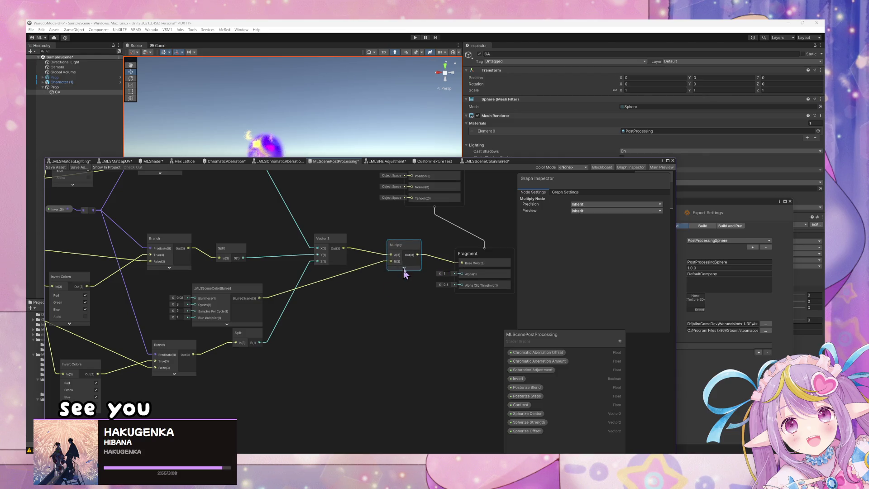
{"action": "left_click", "coordinate": [336, 284]}
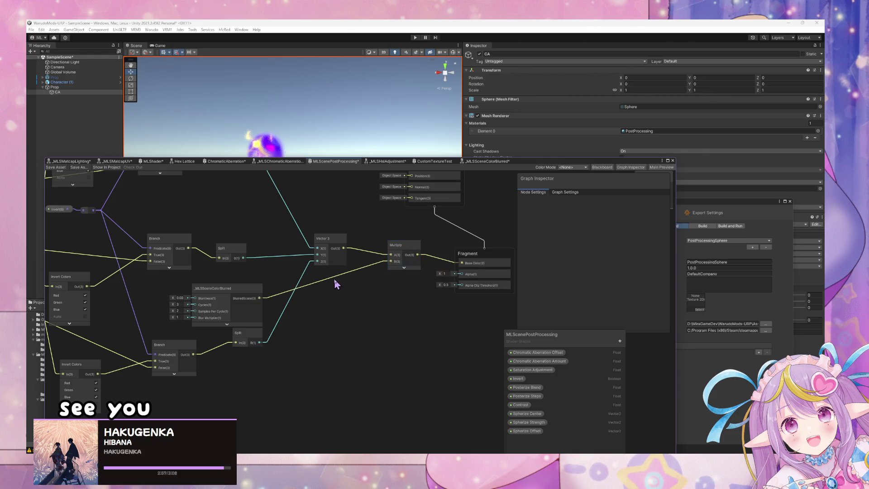
{"action": "left_click_drag", "start_coordinate": [233, 300], "coordinate": [116, 355]}
{"action": "mouse_move", "coordinate": [265, 315]}
{"action": "left_mouse_down"}
{"action": "mouse_move", "coordinate": [460, 270]}
{"action": "mouse_move", "coordinate": [461, 309]}
{"action": "mouse_move", "coordinate": [238, 314]}
{"action": "mouse_move", "coordinate": [364, 340]}
{"action": "left_mouse_up"}
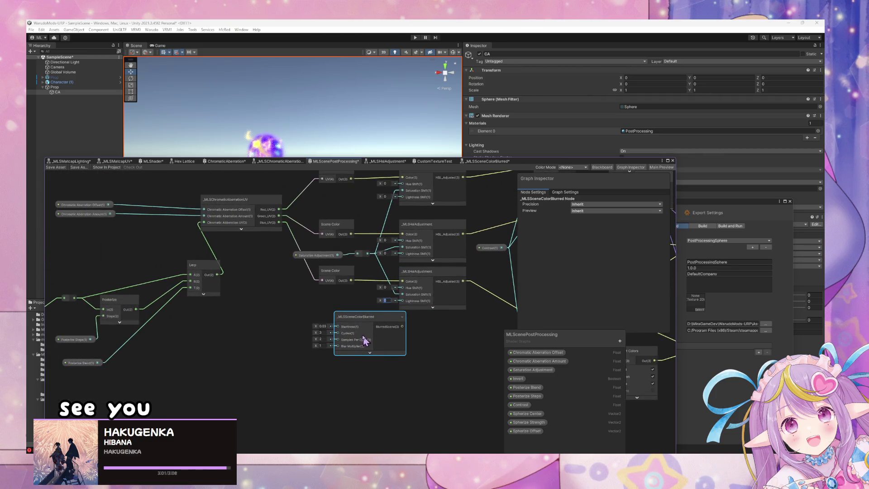
Step: Open the _MLSSceneColorBlurred node's subgraph contents
{"action": "left_click", "coordinate": [449, 334]}
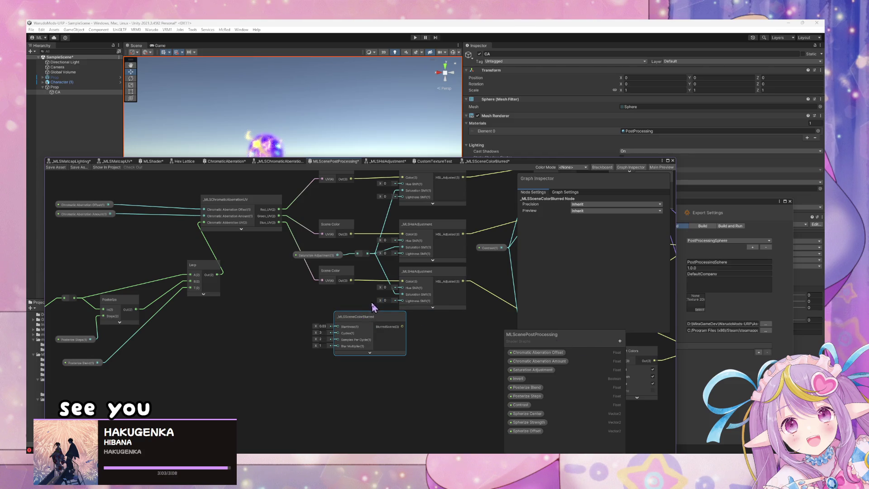
{"action": "left_click", "coordinate": [364, 318]}
{"action": "double_click", "coordinate": [362, 321]}
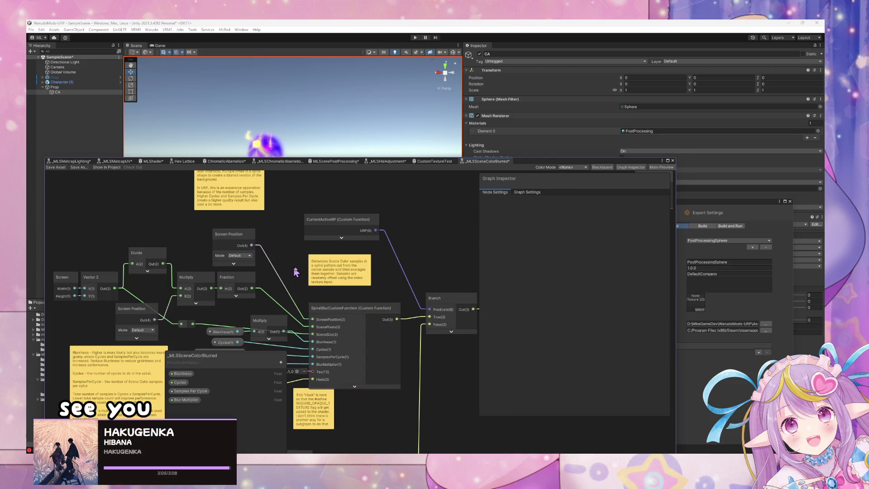
{"action": "mouse_move", "coordinate": [448, 251]}
{"action": "left_mouse_down"}
{"action": "mouse_move", "coordinate": [439, 242]}
{"action": "mouse_move", "coordinate": [462, 243]}
{"action": "left_mouse_up"}
Step: Shift the Screen and Screen Position nodes further left in the subgraph
{"action": "left_click_drag", "start_coordinate": [228, 256], "coordinate": [206, 262]}
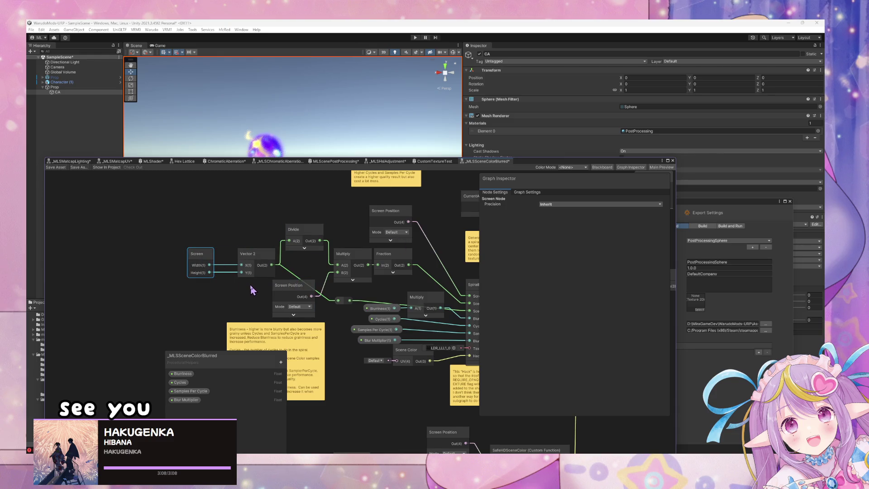
{"action": "scroll", "coordinate": [250, 284], "scroll_direction": "up", "scroll_amount": 1}
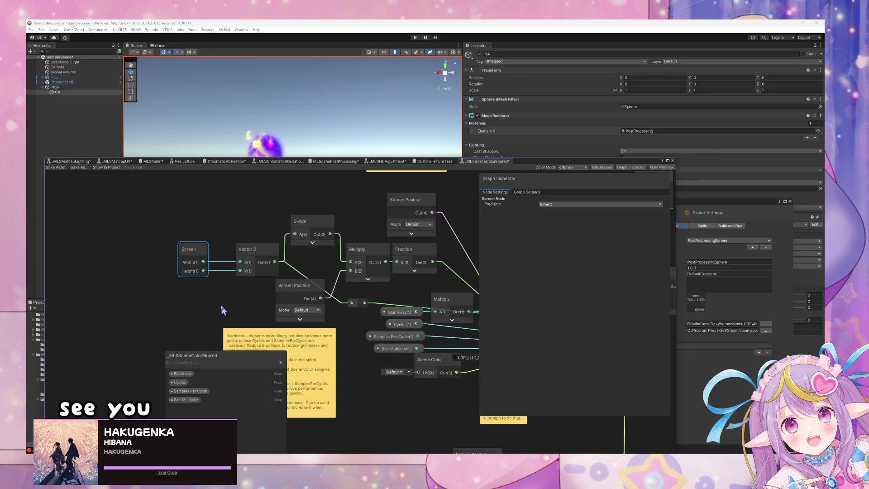
{"action": "scroll", "coordinate": [249, 287], "scroll_direction": "down", "scroll_amount": 1}
{"action": "left_click_drag", "start_coordinate": [295, 291], "coordinate": [262, 292]}
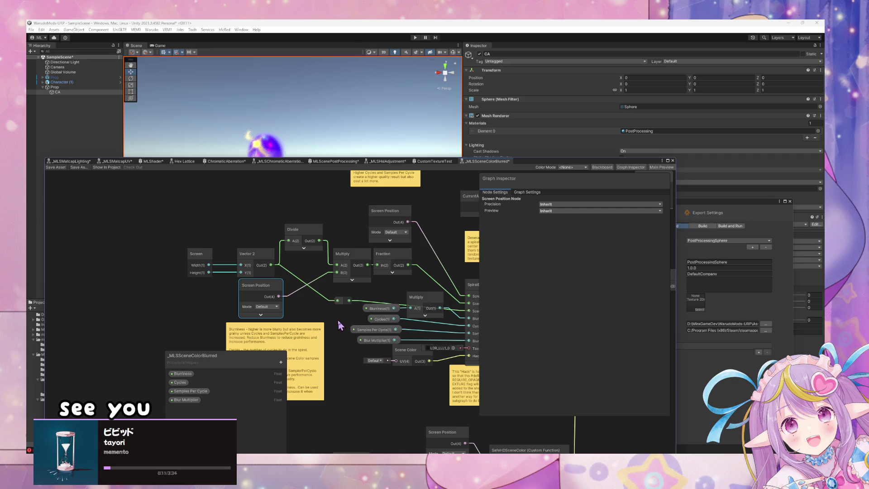
{"action": "left_click", "coordinate": [411, 355]}
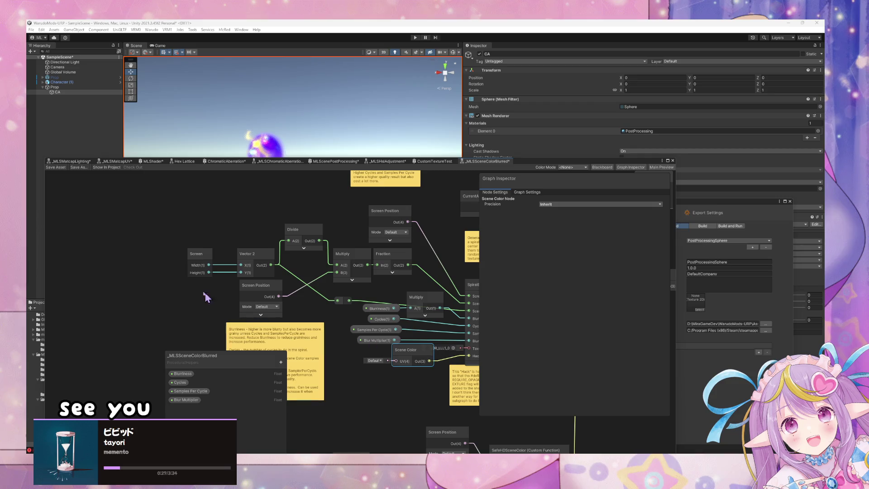
Step: Create a Branch On Input Connection node via the node search
{"action": "mouse_move", "coordinate": [203, 295]}
{"action": "left_mouse_down"}
{"action": "mouse_move", "coordinate": [188, 278]}
{"action": "mouse_move", "coordinate": [257, 297]}
{"action": "left_mouse_up"}
{"action": "key", "text": "space"}
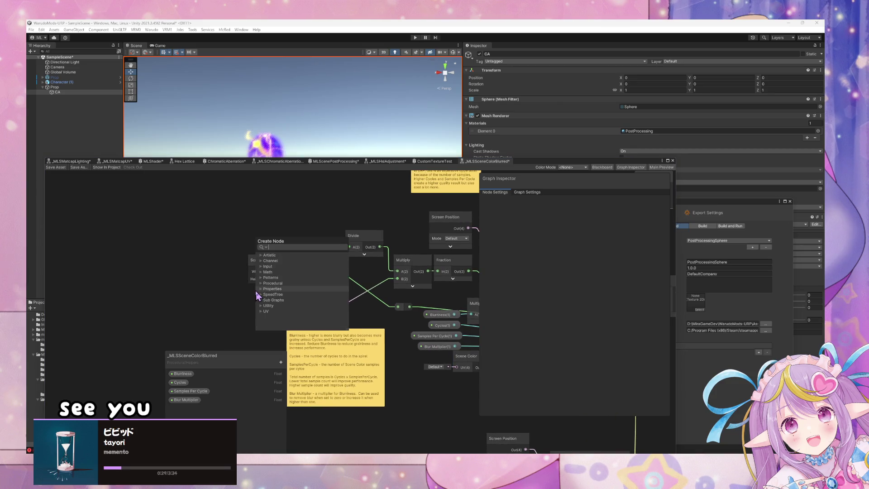
{"action": "type", "text": "if"}
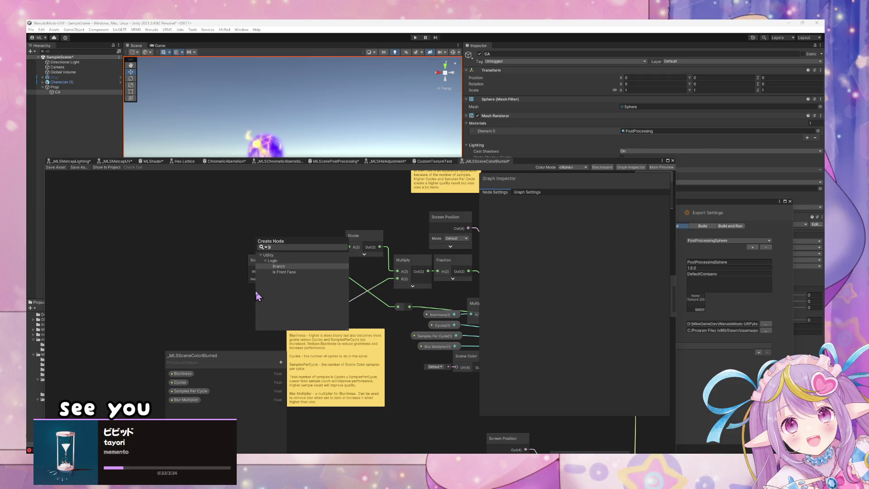
{"action": "key", "text": "BackSpace"}
{"action": "key", "text": "BackSpace"}
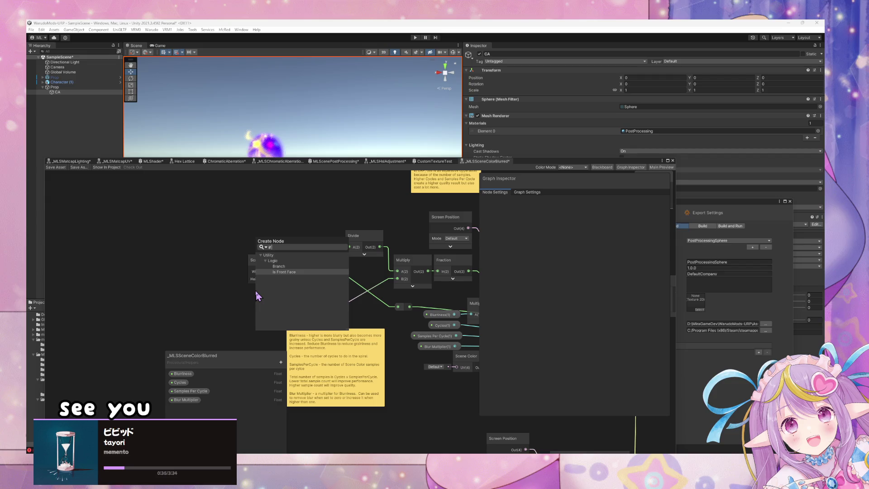
{"action": "type", "text": "branch"}
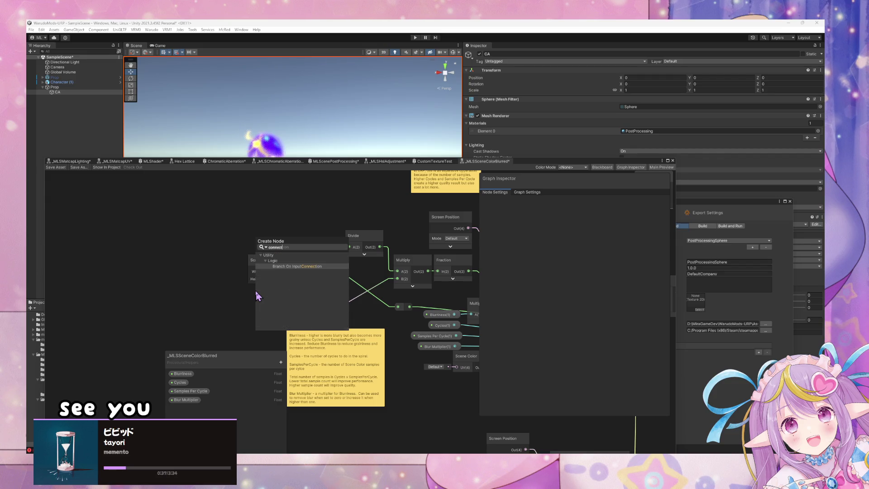
{"action": "key", "text": "Return"}
Step: Rearrange the branch node, Screen node and yellow sticky note to make space
{"action": "left_click_drag", "start_coordinate": [272, 303], "coordinate": [165, 275]}
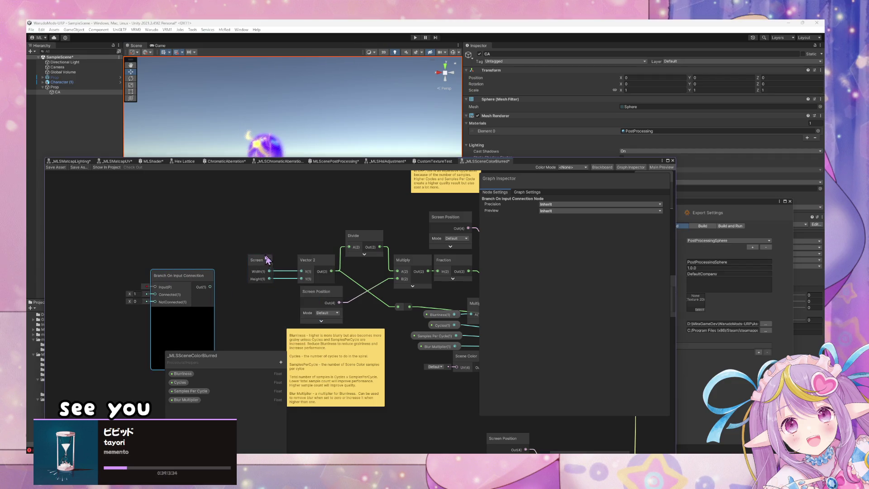
{"action": "left_click_drag", "start_coordinate": [258, 260], "coordinate": [126, 249]}
{"action": "mouse_move", "coordinate": [204, 276]}
{"action": "left_mouse_down"}
{"action": "mouse_move", "coordinate": [245, 231]}
{"action": "mouse_move", "coordinate": [249, 241]}
{"action": "left_mouse_up"}
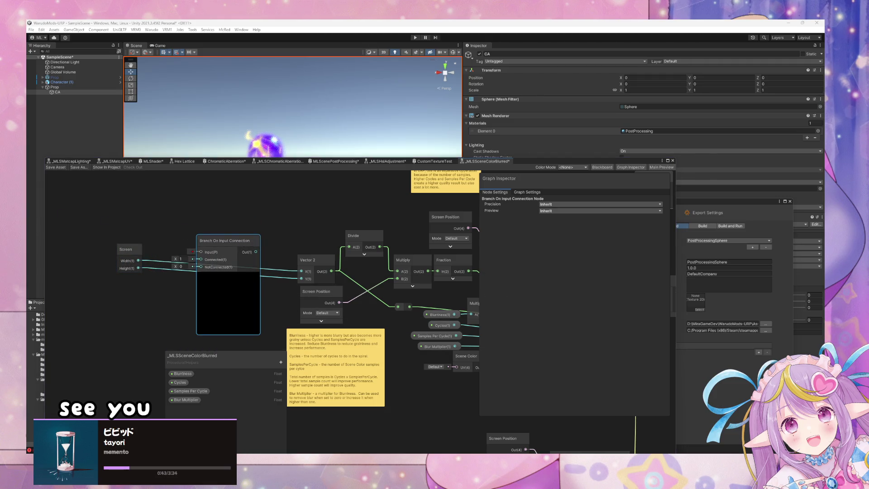
{"action": "left_click_drag", "start_coordinate": [413, 283], "coordinate": [363, 251]}
{"action": "left_click_drag", "start_coordinate": [185, 245], "coordinate": [349, 338]}
{"action": "left_click_drag", "start_coordinate": [268, 308], "coordinate": [283, 353]}
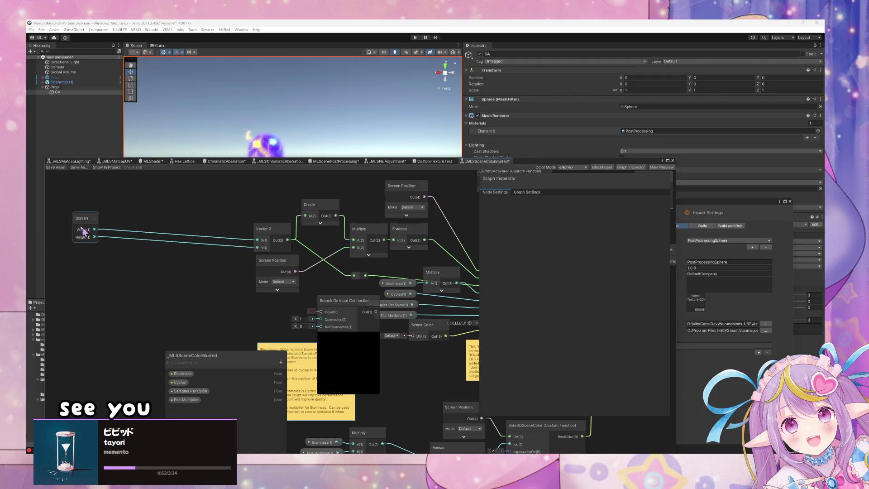
Step: Reposition the Screen, Screen Position and branch nodes around each other
{"action": "left_click_drag", "start_coordinate": [82, 228], "coordinate": [206, 241]}
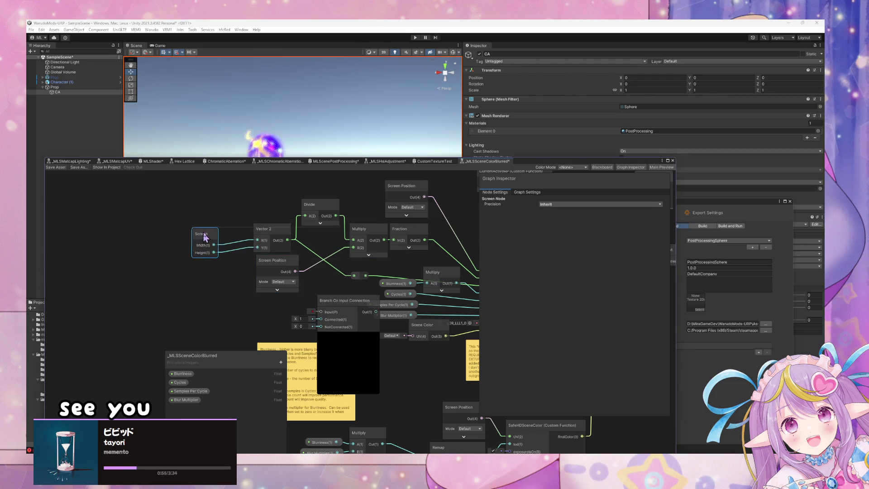
{"action": "left_click", "coordinate": [282, 278]}
{"action": "left_click_drag", "start_coordinate": [283, 279], "coordinate": [201, 305]}
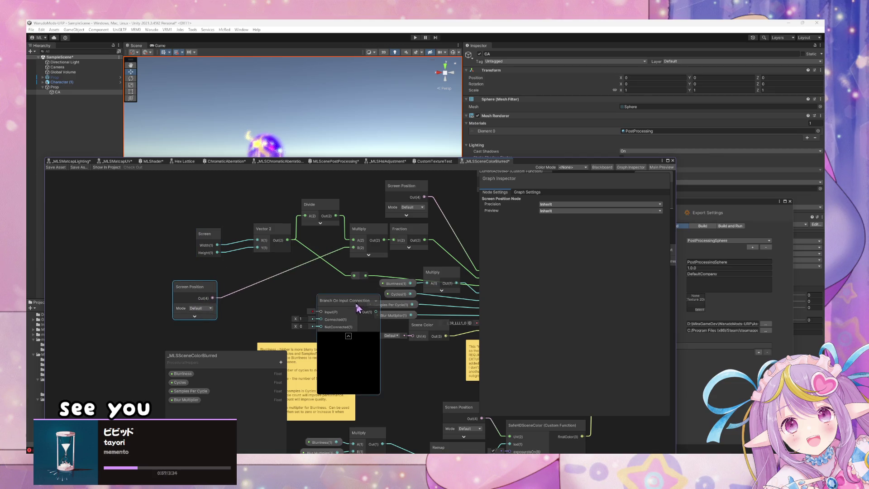
{"action": "left_click_drag", "start_coordinate": [356, 302], "coordinate": [319, 286]}
Step: Add a Vector 2 property named 'Screen Position' with custom binding and place it on the graph
{"action": "left_click", "coordinate": [281, 362]}
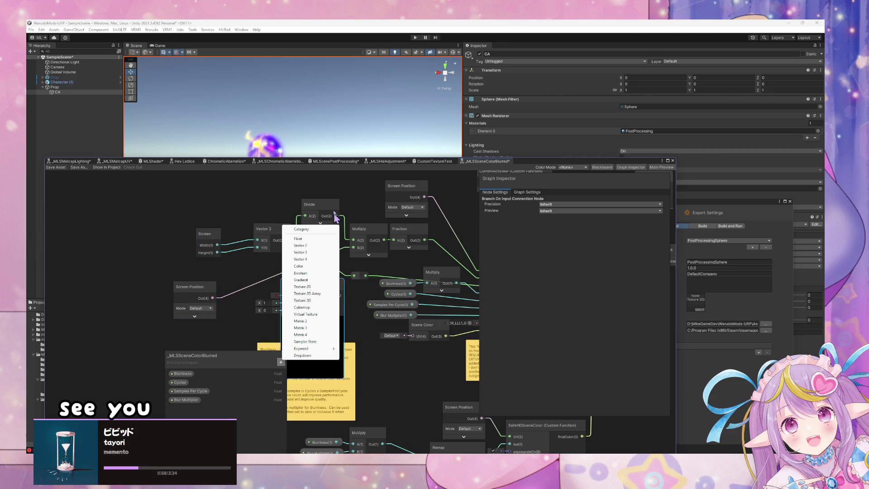
{"action": "left_click", "coordinate": [320, 246]}
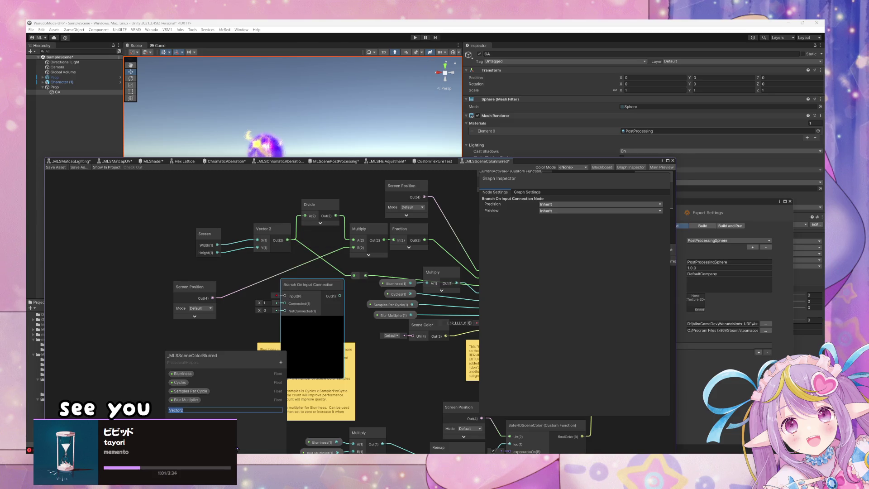
{"action": "type", "text": "Screen Posit"}
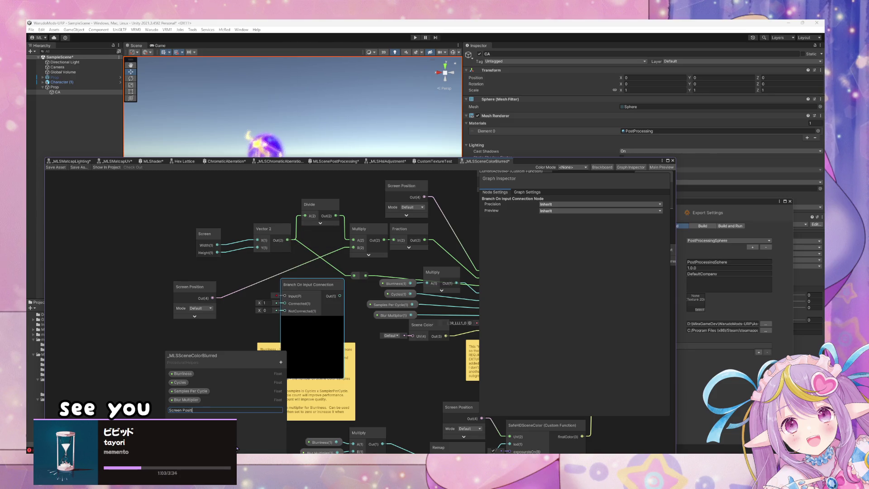
{"action": "type", "text": "ion"}
{"action": "key", "text": "Return"}
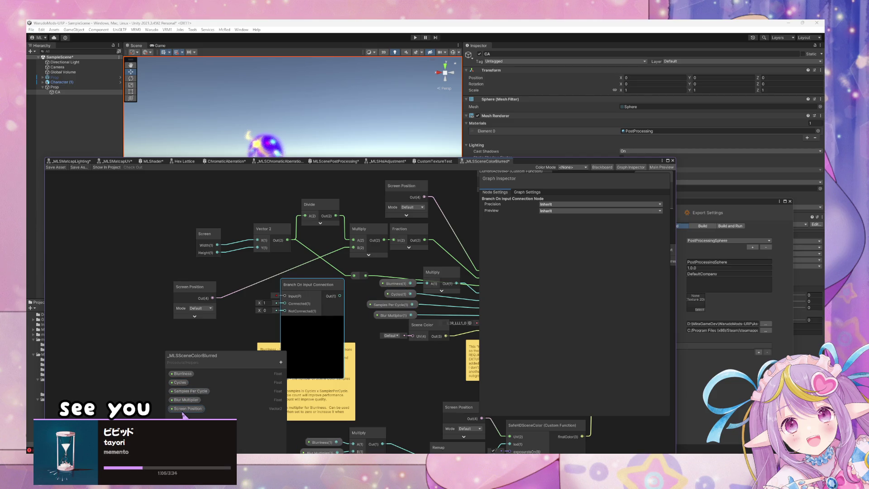
{"action": "left_click_drag", "start_coordinate": [182, 410], "coordinate": [228, 301]}
{"action": "left_click_drag", "start_coordinate": [186, 326], "coordinate": [286, 296]}
{"action": "left_click", "coordinate": [541, 241]}
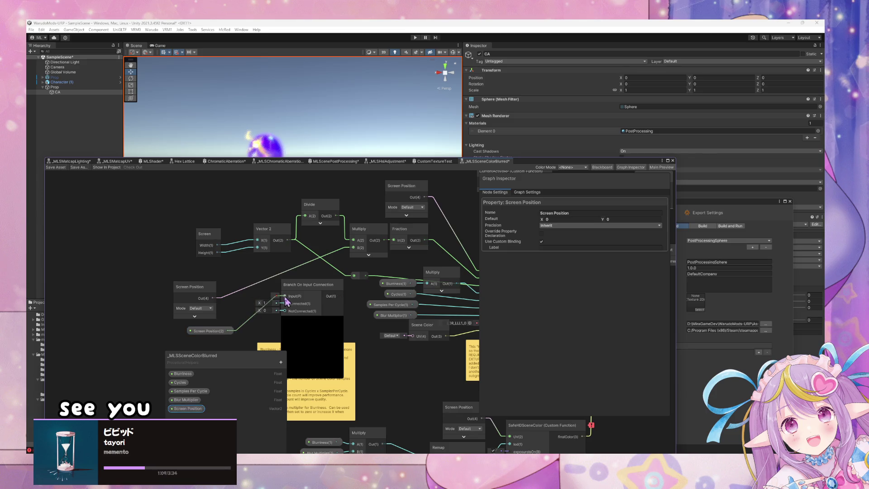
Step: Feed the built-in Screen Position into the branch's NotConnected input and save the sub graph
{"action": "left_click_drag", "start_coordinate": [224, 332], "coordinate": [211, 331]}
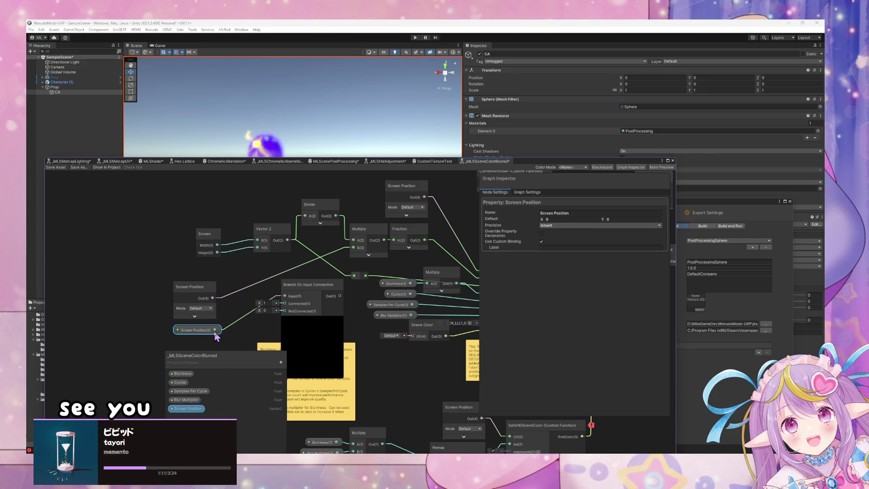
{"action": "left_click_drag", "start_coordinate": [213, 298], "coordinate": [285, 311]}
{"action": "mouse_move", "coordinate": [324, 290]}
{"action": "left_mouse_down"}
{"action": "mouse_move", "coordinate": [311, 292]}
{"action": "mouse_move", "coordinate": [354, 248]}
{"action": "left_mouse_up"}
{"action": "left_click", "coordinate": [299, 322]}
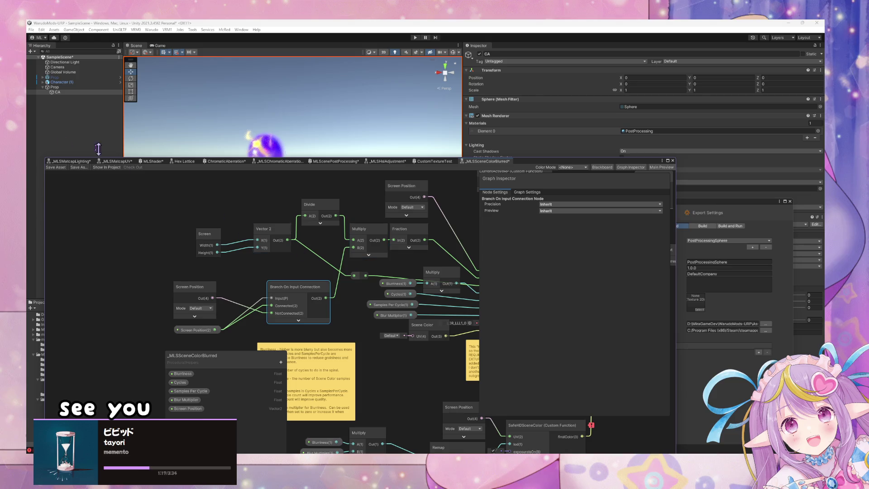
{"action": "left_click", "coordinate": [62, 168]}
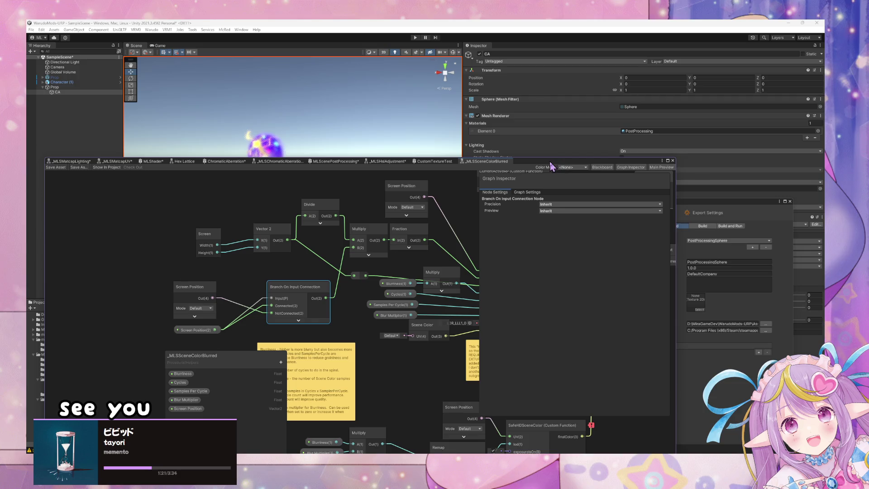
{"action": "left_click_drag", "start_coordinate": [551, 167], "coordinate": [720, 294]}
Step: Frame the sphere and zoom in and out to check the blurred character, then raise Shader Graph
{"action": "key", "text": "f"}
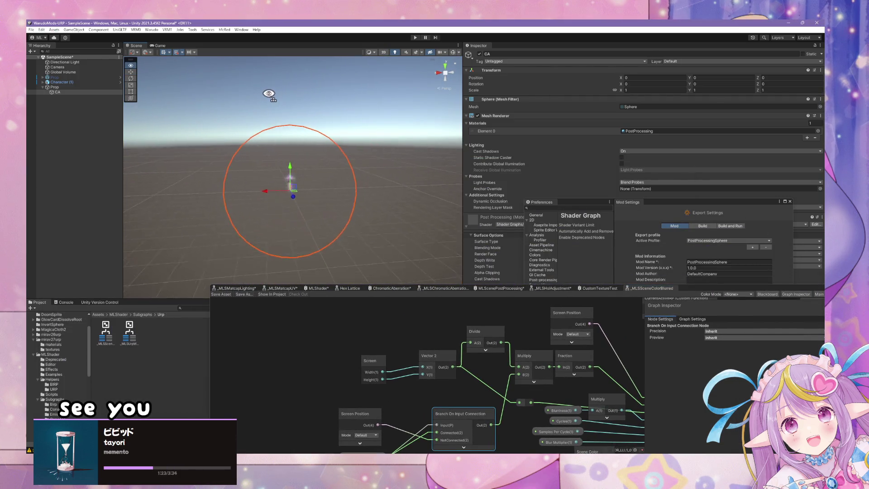
{"action": "scroll", "coordinate": [268, 93], "scroll_direction": "up", "scroll_amount": 2}
{"action": "scroll", "coordinate": [269, 93], "scroll_direction": "up", "scroll_amount": 10}
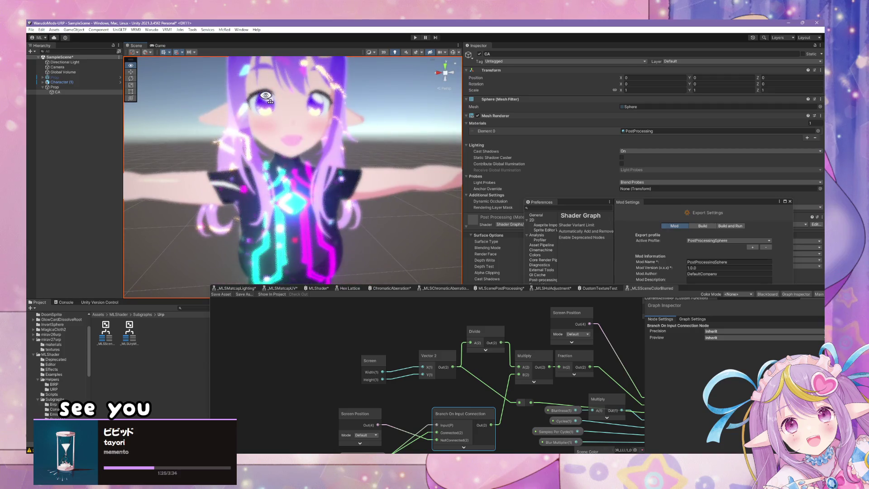
{"action": "scroll", "coordinate": [267, 96], "scroll_direction": "up", "scroll_amount": 4}
{"action": "scroll", "coordinate": [266, 104], "scroll_direction": "down", "scroll_amount": 2}
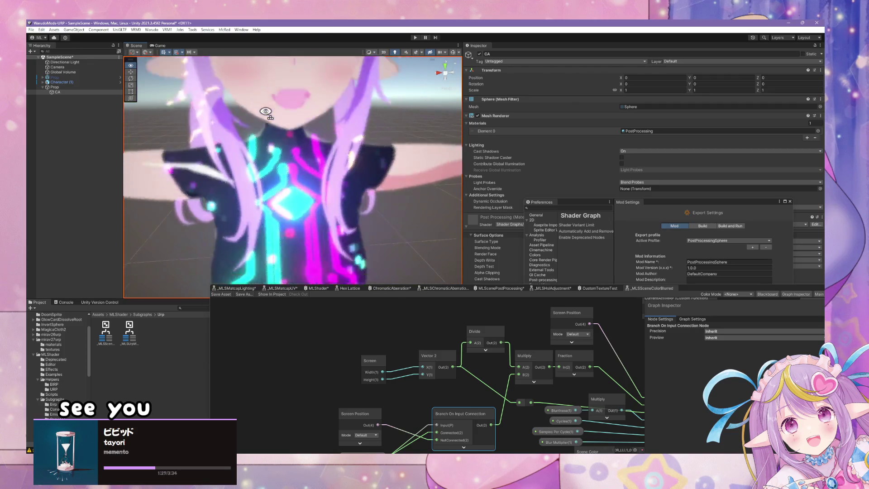
{"action": "scroll", "coordinate": [266, 112], "scroll_direction": "up", "scroll_amount": 1}
{"action": "scroll", "coordinate": [266, 111], "scroll_direction": "down", "scroll_amount": 6}
{"action": "scroll", "coordinate": [262, 100], "scroll_direction": "up", "scroll_amount": 6}
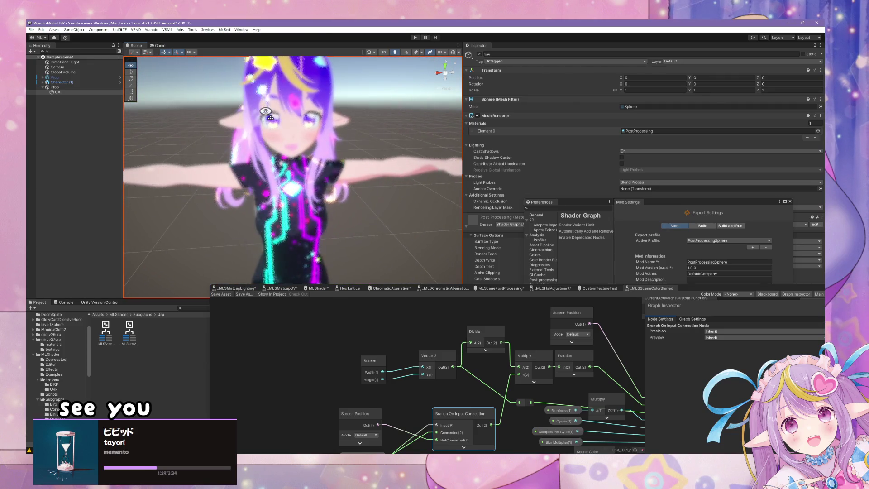
{"action": "scroll", "coordinate": [261, 95], "scroll_direction": "down", "scroll_amount": 6}
{"action": "scroll", "coordinate": [258, 93], "scroll_direction": "up", "scroll_amount": 10}
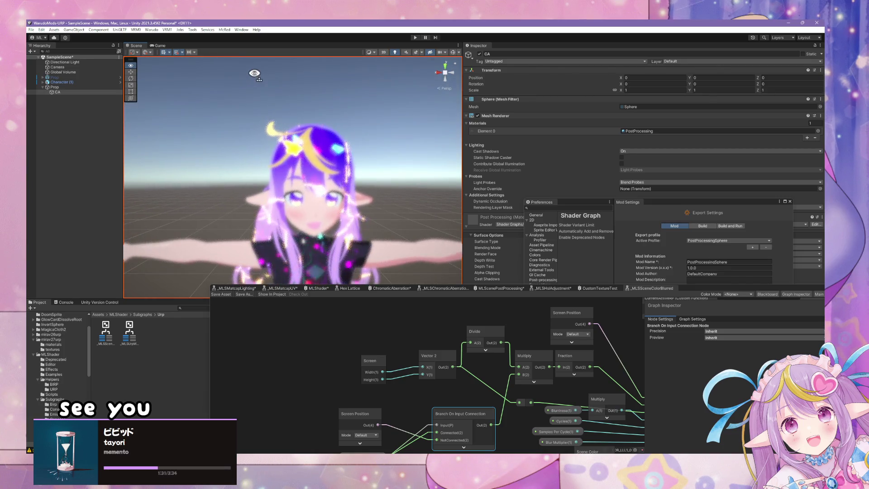
{"action": "scroll", "coordinate": [255, 74], "scroll_direction": "down", "scroll_amount": 8}
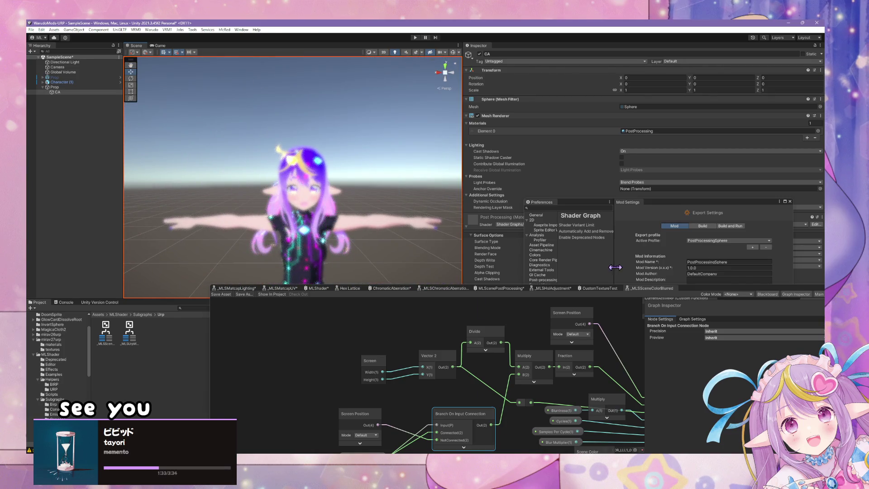
{"action": "left_click", "coordinate": [711, 295]}
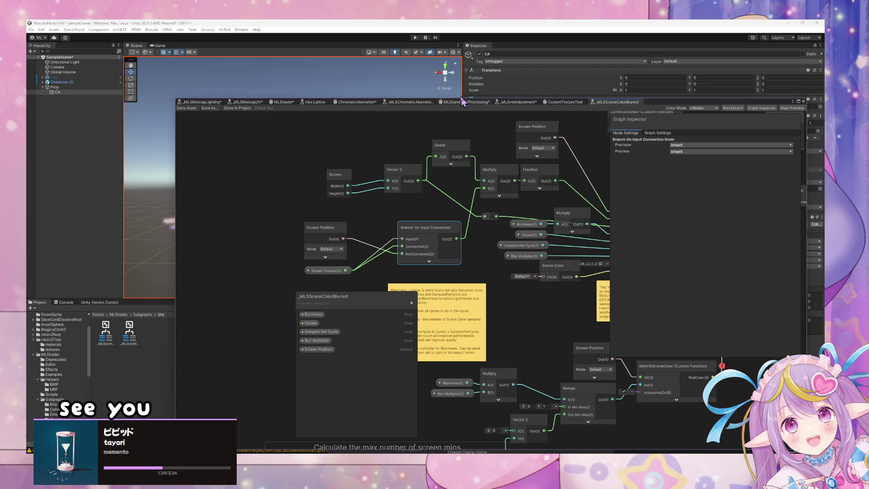
Step: In MLScenePostProcessing, reposition the Lerp and _MLSSceneColorBlurred nodes below the hue-adjustment chain
{"action": "left_click", "coordinate": [462, 103]}
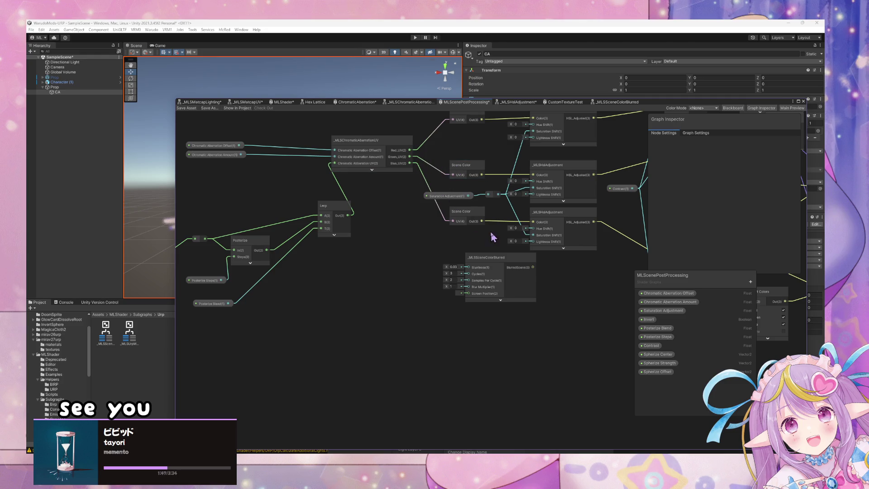
{"action": "left_click_drag", "start_coordinate": [342, 211], "coordinate": [321, 209]}
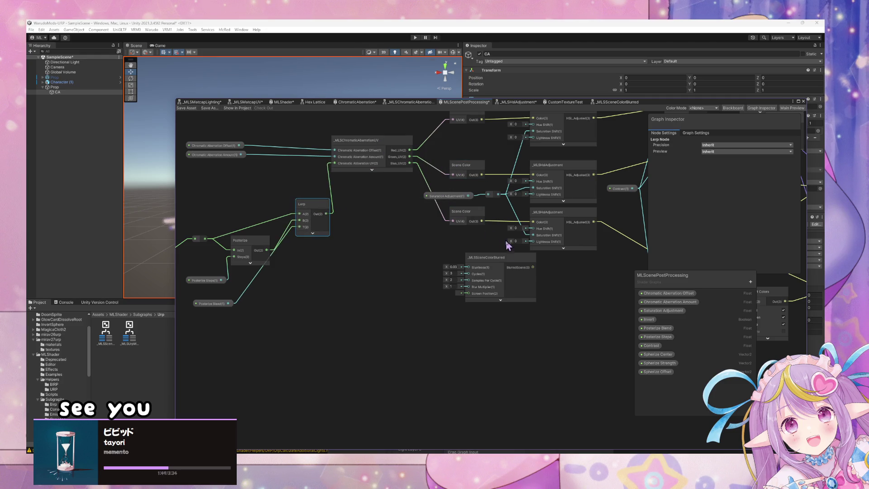
{"action": "mouse_move", "coordinate": [497, 259]}
{"action": "left_mouse_down"}
{"action": "mouse_move", "coordinate": [452, 239]}
{"action": "mouse_move", "coordinate": [450, 229]}
{"action": "left_mouse_up"}
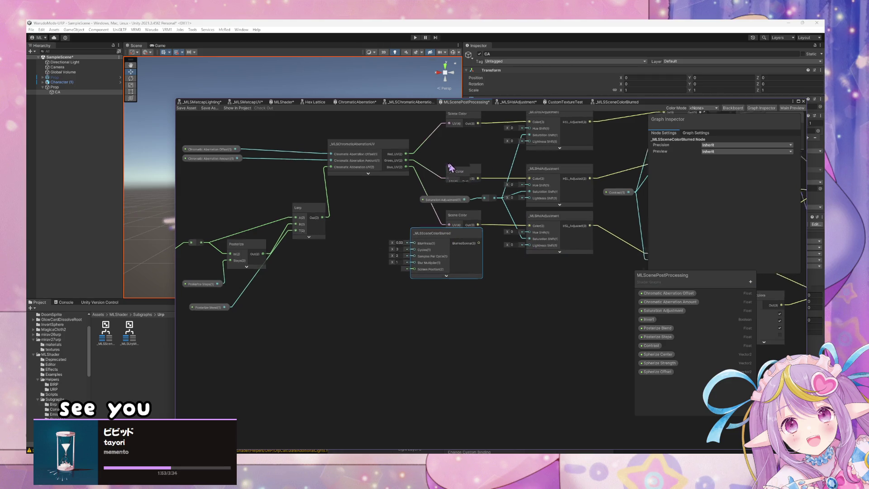
{"action": "left_click_drag", "start_coordinate": [450, 168], "coordinate": [413, 237]}
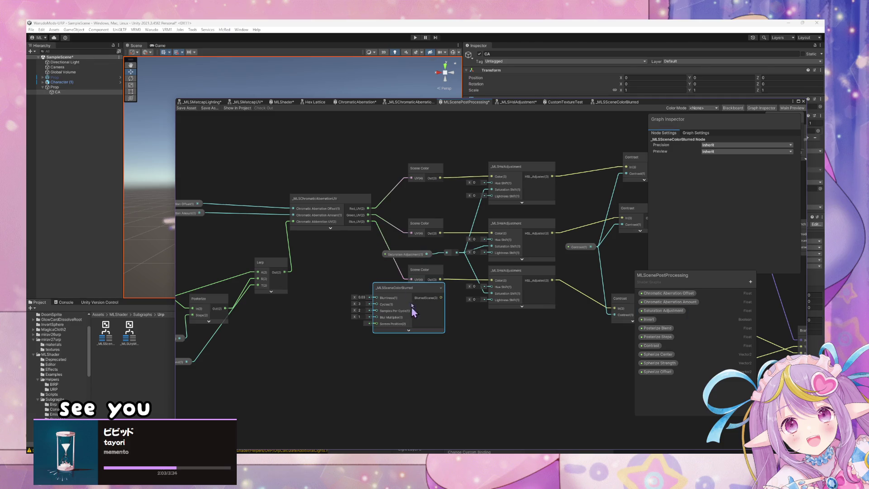
{"action": "left_click_drag", "start_coordinate": [277, 292], "coordinate": [290, 289]}
{"action": "left_click_drag", "start_coordinate": [421, 279], "coordinate": [373, 269]}
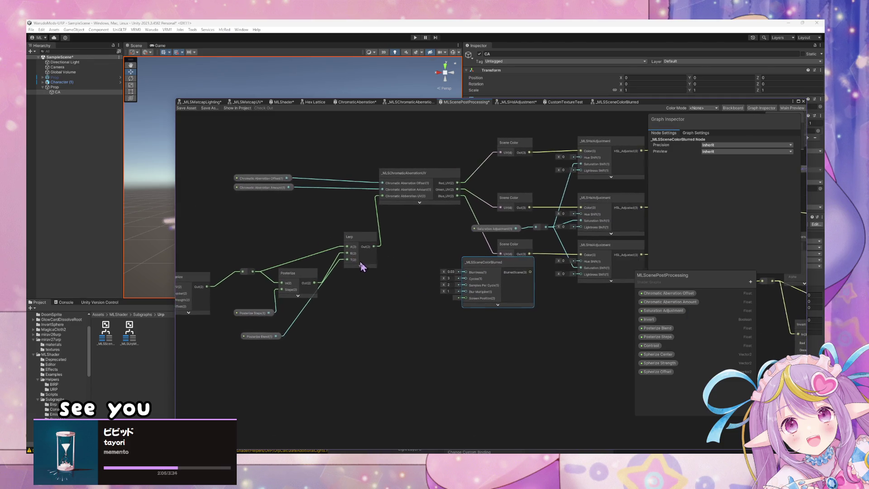
{"action": "left_click_drag", "start_coordinate": [430, 236], "coordinate": [380, 237]}
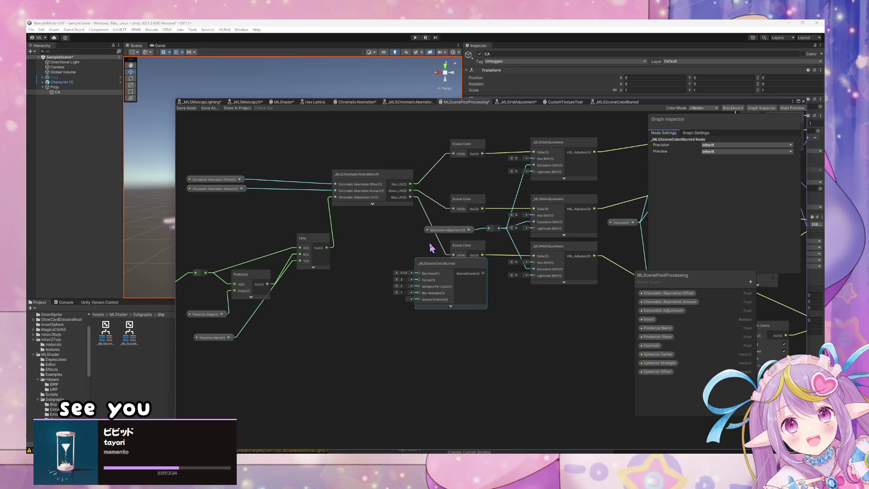
{"action": "scroll", "coordinate": [430, 247], "scroll_direction": "up", "scroll_amount": 3}
{"action": "scroll", "coordinate": [433, 248], "scroll_direction": "down", "scroll_amount": 2}
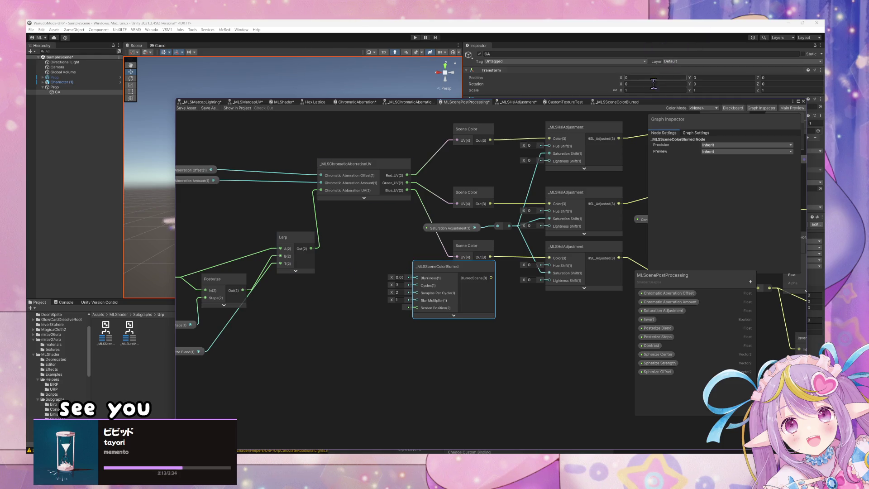
{"action": "mouse_move", "coordinate": [655, 106]}
{"action": "left_mouse_down"}
{"action": "mouse_move", "coordinate": [568, 63]}
{"action": "mouse_move", "coordinate": [613, 90]}
{"action": "left_mouse_up"}
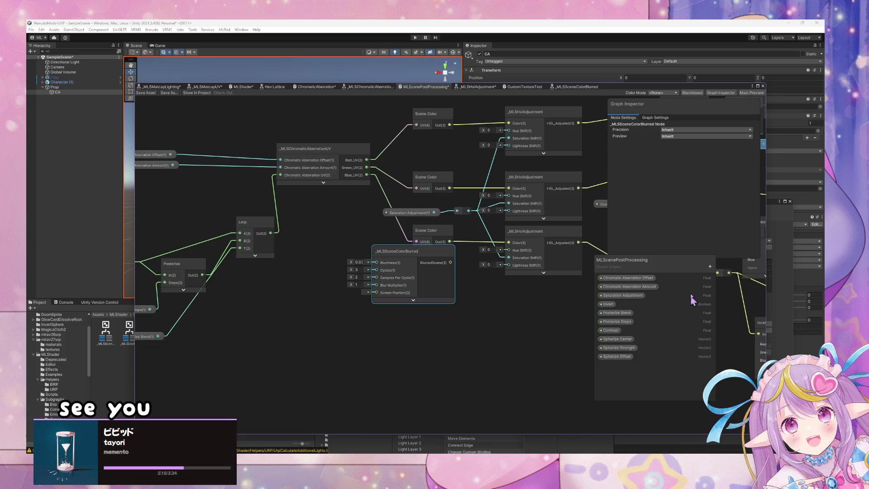
{"action": "left_click", "coordinate": [712, 266]}
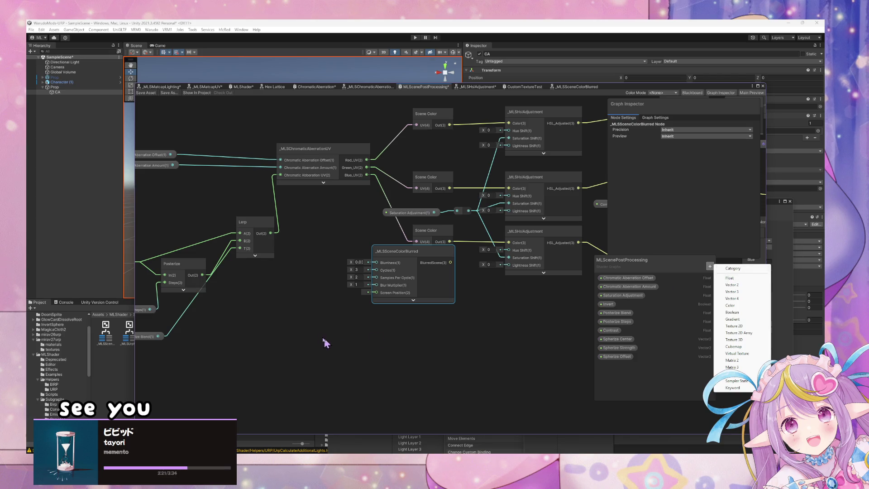
Step: Add a Float node of 0.01 and wire it into the Blurriness input
{"action": "left_click", "coordinate": [303, 322]}
{"action": "key", "text": "space"}
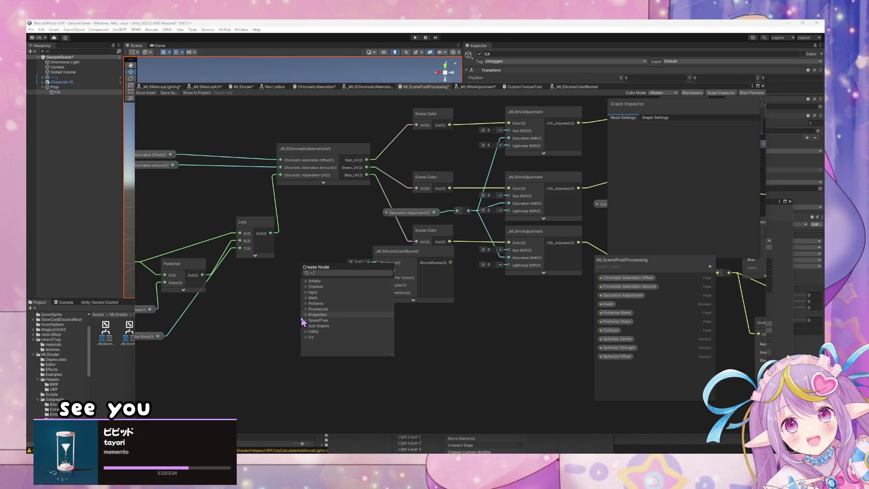
{"action": "type", "text": "float"}
{"action": "key", "text": "Return"}
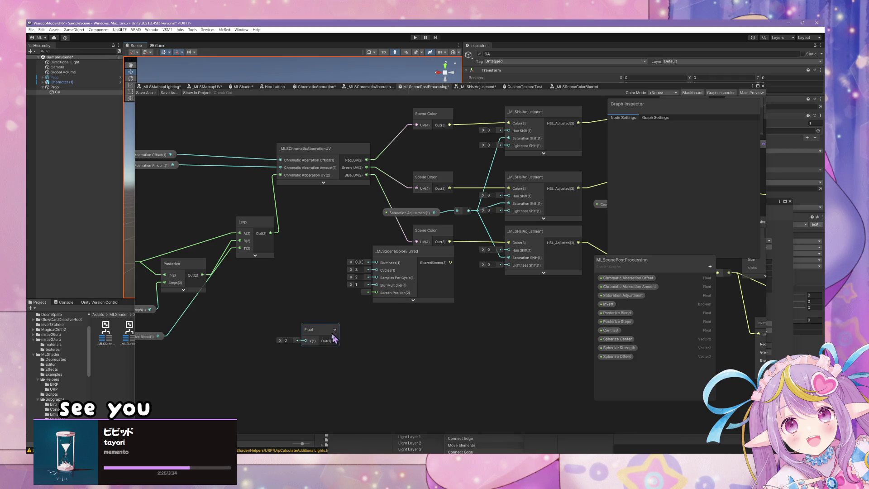
{"action": "left_click", "coordinate": [286, 340]}
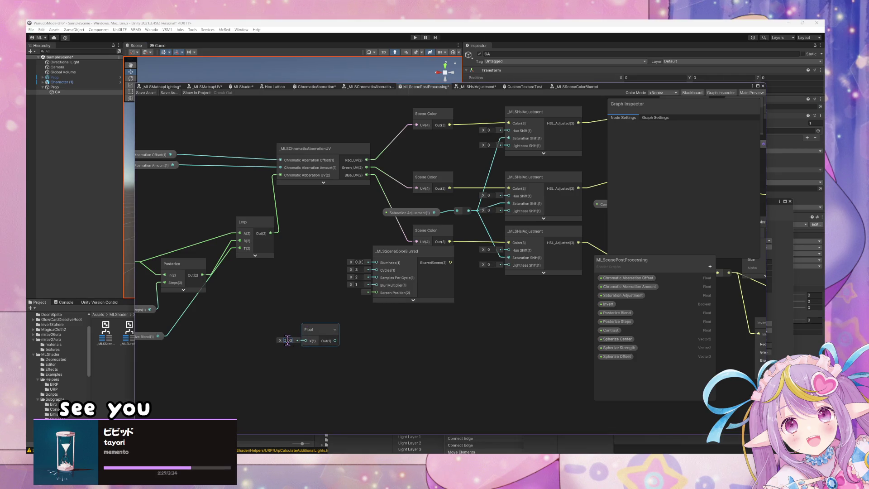
{"action": "type", "text": "1.03"}
{"action": "mouse_move", "coordinate": [335, 341]}
{"action": "left_mouse_down"}
{"action": "mouse_move", "coordinate": [382, 249]}
{"action": "mouse_move", "coordinate": [376, 263]}
{"action": "left_mouse_up"}
{"action": "left_click_drag", "start_coordinate": [311, 330], "coordinate": [291, 272]}
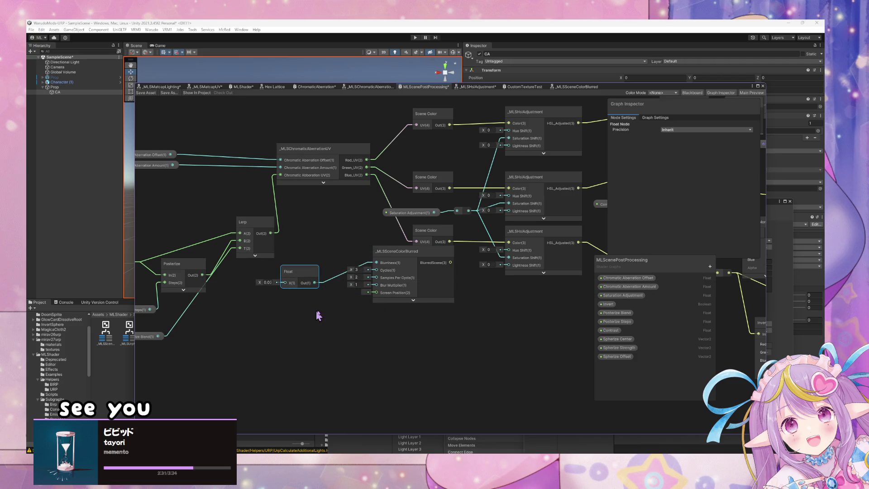
Step: Wire Float nodes of 3, 2 and 1 into Cycles, Samples Per Cycle and Blur Multiplier
{"action": "key", "text": "space"}
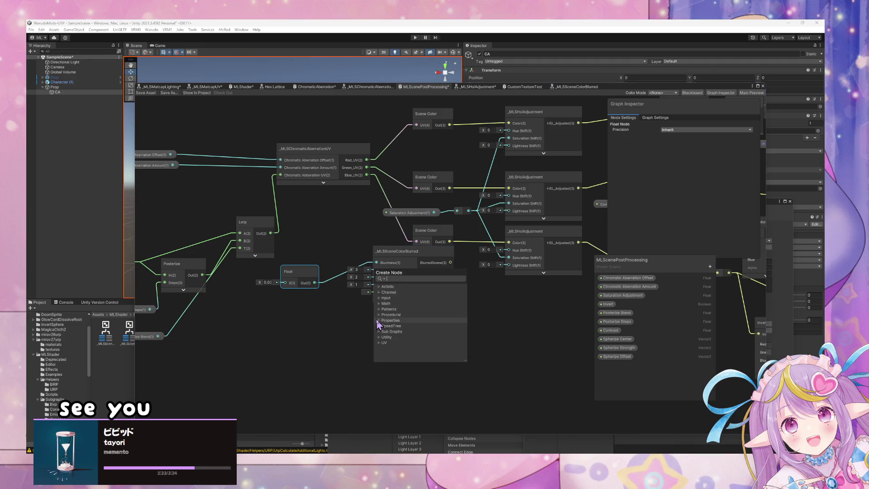
{"action": "type", "text": "float"}
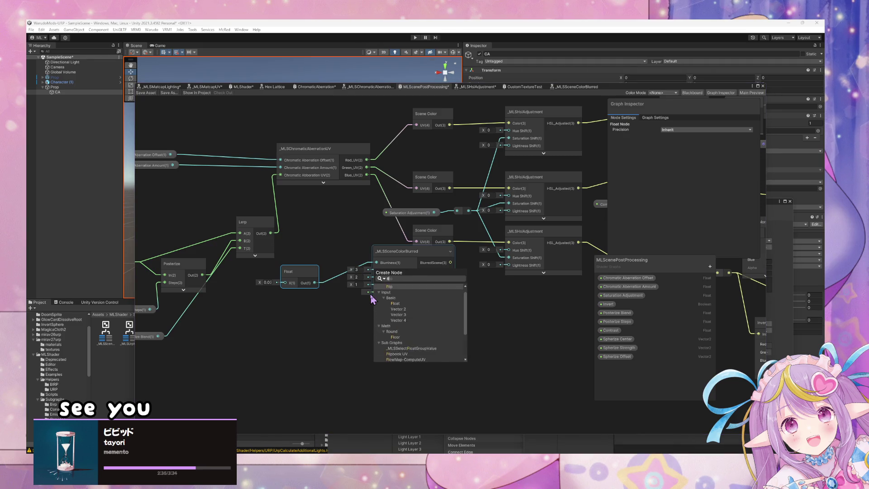
{"action": "key", "text": "Return"}
{"action": "type", "text": "3"}
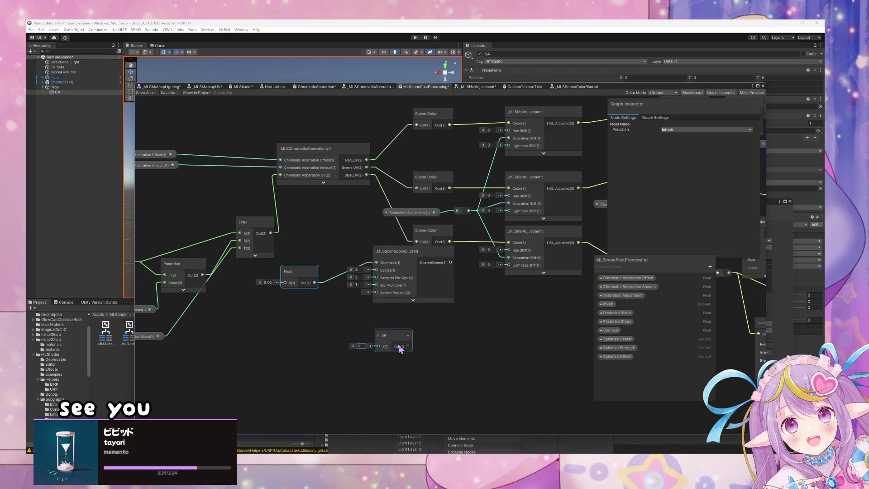
{"action": "mouse_move", "coordinate": [408, 346]}
{"action": "left_mouse_down"}
{"action": "mouse_move", "coordinate": [376, 269]}
{"action": "mouse_move", "coordinate": [390, 339]}
{"action": "mouse_move", "coordinate": [297, 301]}
{"action": "left_mouse_up"}
{"action": "key", "text": "ctrl+d"}
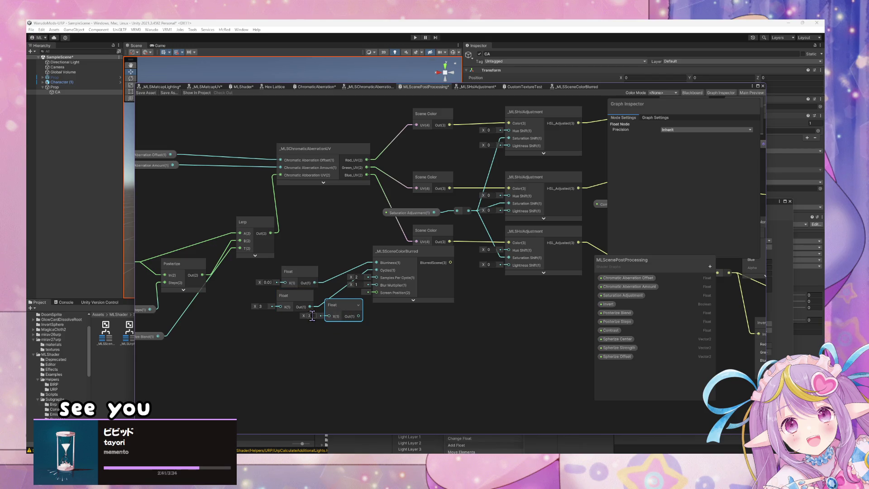
{"action": "type", "text": "2"}
{"action": "mouse_move", "coordinate": [359, 316]}
{"action": "left_mouse_down"}
{"action": "mouse_move", "coordinate": [376, 278]}
{"action": "mouse_move", "coordinate": [302, 326]}
{"action": "left_mouse_up"}
{"action": "key", "text": "ctrl+d"}
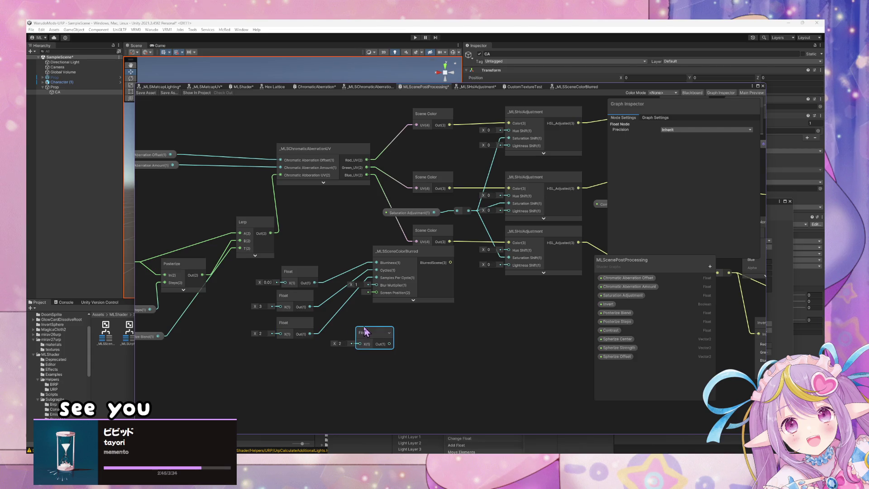
{"action": "left_click", "coordinate": [340, 344]}
{"action": "type", "text": "1"}
{"action": "mouse_move", "coordinate": [384, 340]}
{"action": "left_mouse_down"}
{"action": "mouse_move", "coordinate": [307, 356]}
{"action": "mouse_move", "coordinate": [314, 359]}
{"action": "mouse_move", "coordinate": [377, 284]}
{"action": "left_mouse_up"}
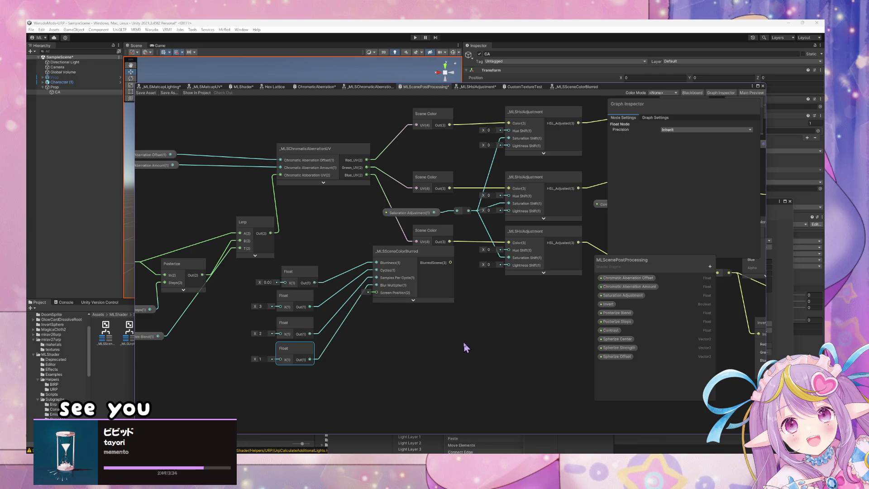
Step: Create a blackboard category named Chromatic Aberration holding the Chromatic Aberration Offset property
{"action": "left_click", "coordinate": [710, 266]}
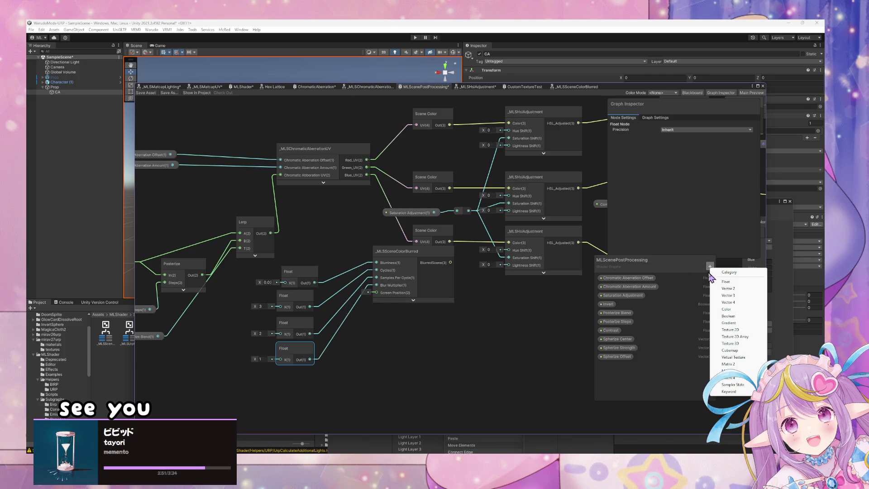
{"action": "left_click", "coordinate": [633, 279]}
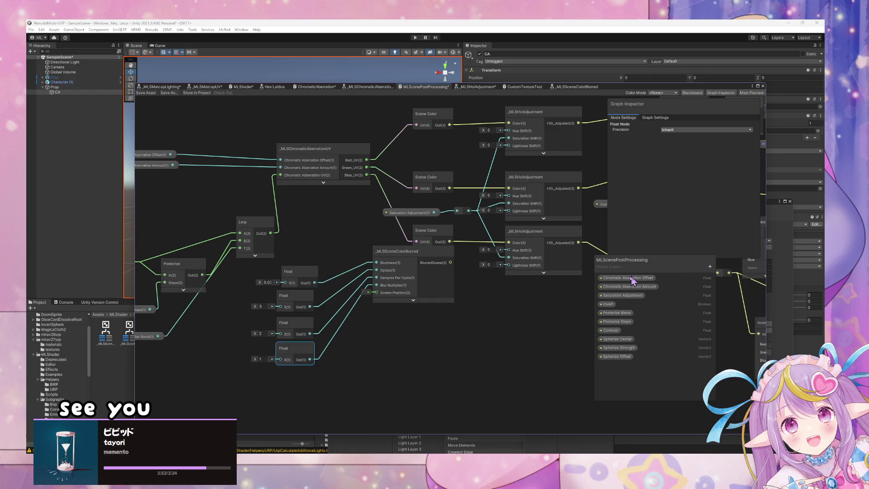
{"action": "double_click", "coordinate": [634, 279]}
{"action": "left_click", "coordinate": [710, 266]}
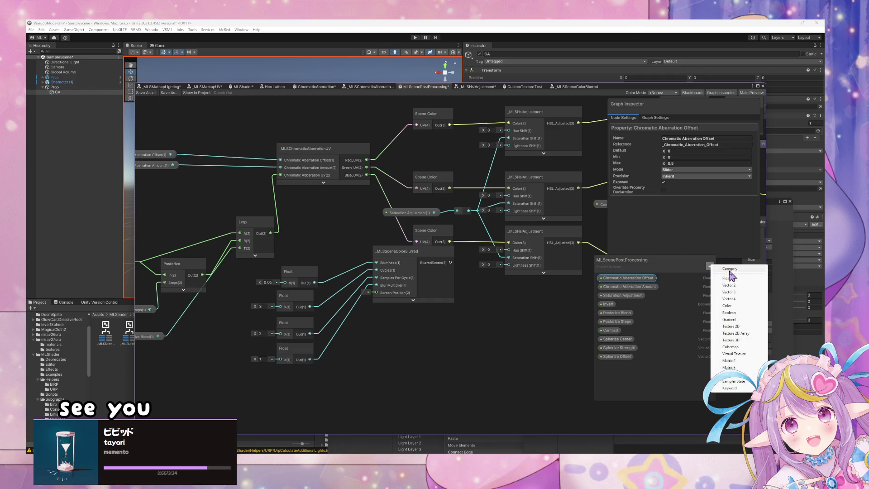
{"action": "left_click", "coordinate": [724, 270]}
{"action": "double_click", "coordinate": [652, 366]}
{"action": "type", "text": "Chromatic Aberratio"}
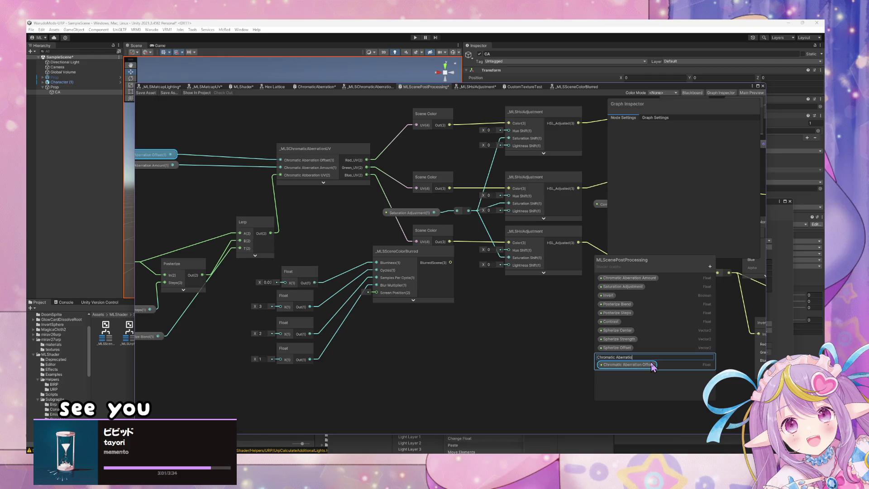
{"action": "type", "text": "n"}
{"action": "key", "text": "Return"}
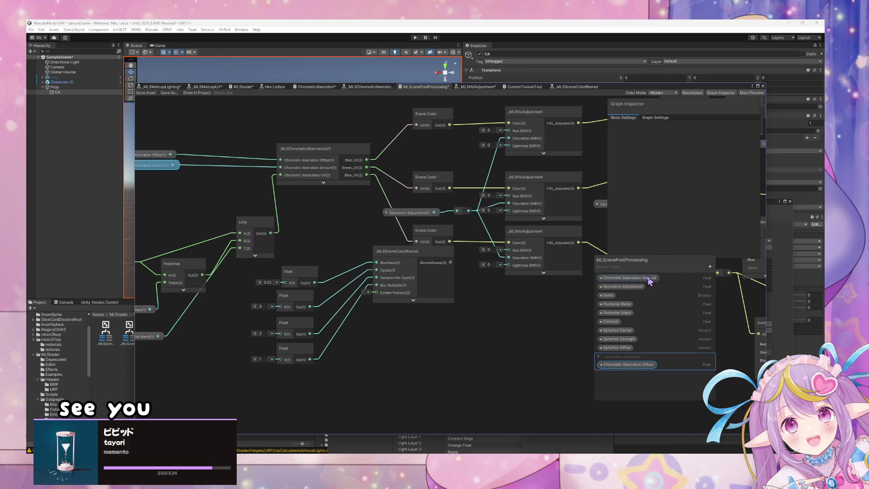
Step: Move Chromatic Aberration Amount into the Chromatic Aberration category
{"action": "left_click", "coordinate": [652, 278]}
{"action": "mouse_move", "coordinate": [629, 278]}
{"action": "left_mouse_down"}
{"action": "mouse_move", "coordinate": [640, 365]}
{"action": "mouse_move", "coordinate": [629, 355]}
{"action": "left_mouse_up"}
{"action": "left_click", "coordinate": [629, 365], "text": "shift"}
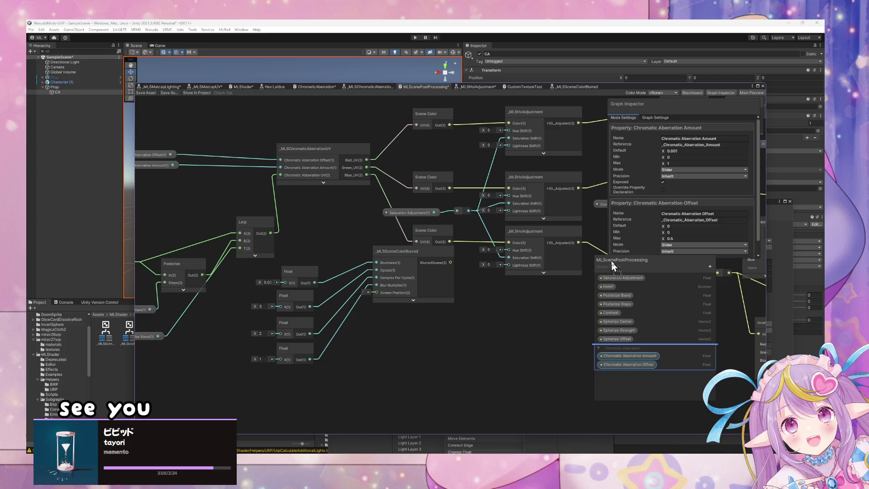
{"action": "left_click", "coordinate": [605, 350]}
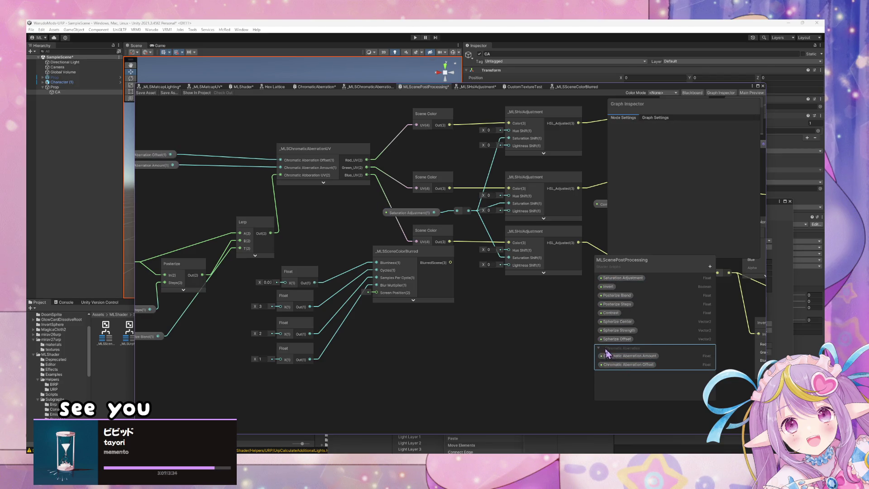
{"action": "mouse_move", "coordinate": [606, 350]}
{"action": "left_mouse_down"}
{"action": "mouse_move", "coordinate": [618, 279]}
{"action": "mouse_move", "coordinate": [605, 354]}
{"action": "left_mouse_up"}
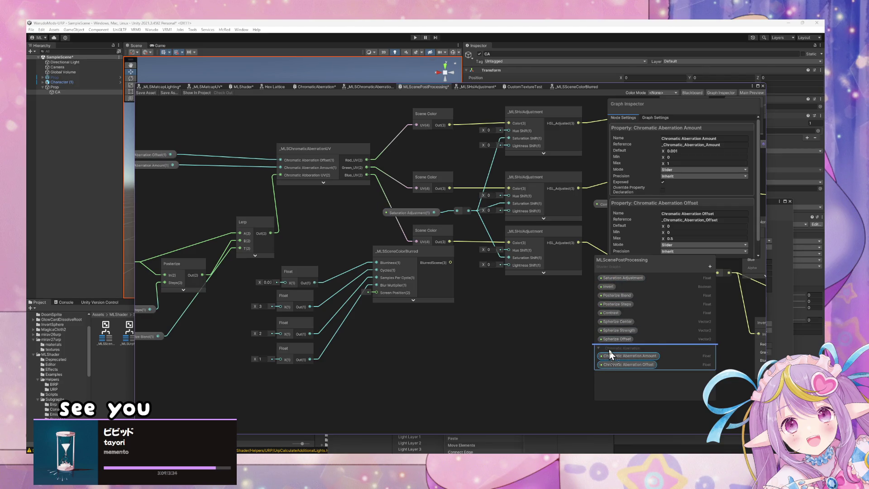
Step: Add a Spherize category and move Spherize Center and Spherize Offset into it
{"action": "left_click", "coordinate": [710, 266]}
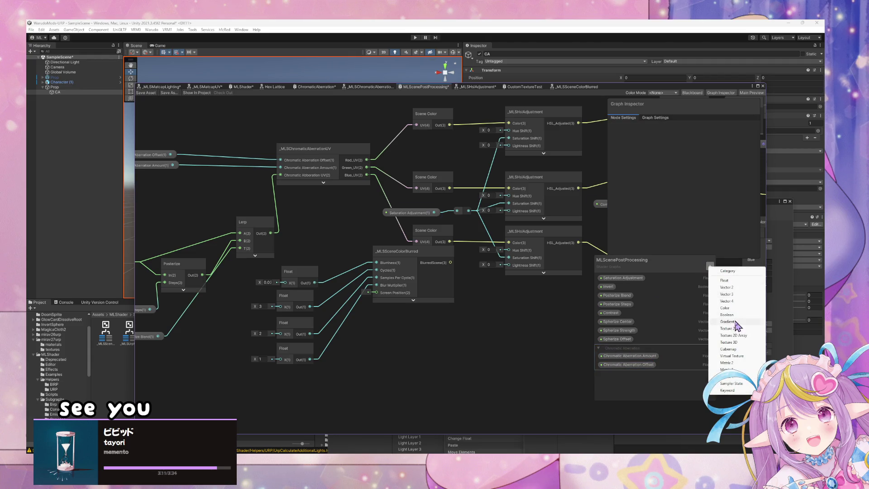
{"action": "left_click", "coordinate": [732, 272]}
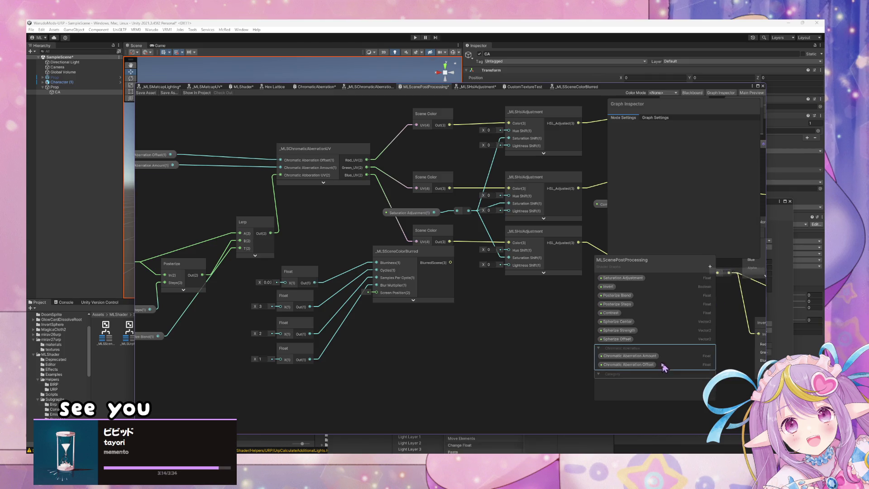
{"action": "double_click", "coordinate": [618, 374]}
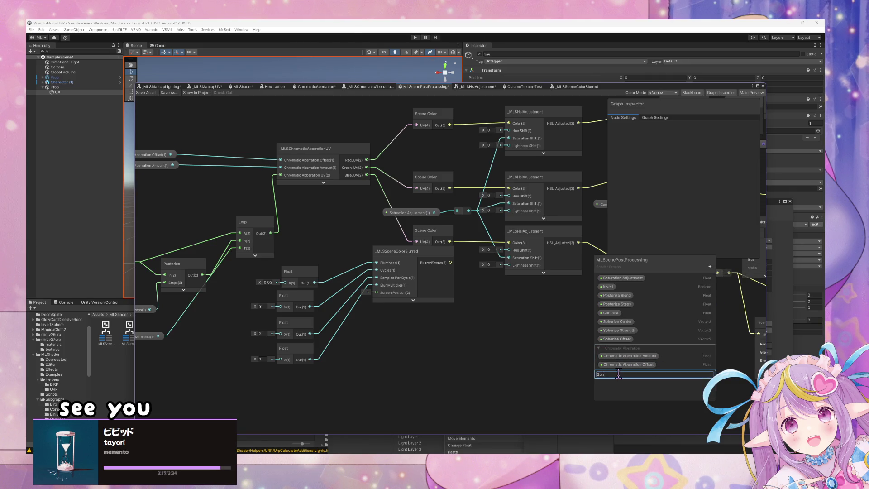
{"action": "type", "text": "eriz"}
{"action": "key", "text": "Return"}
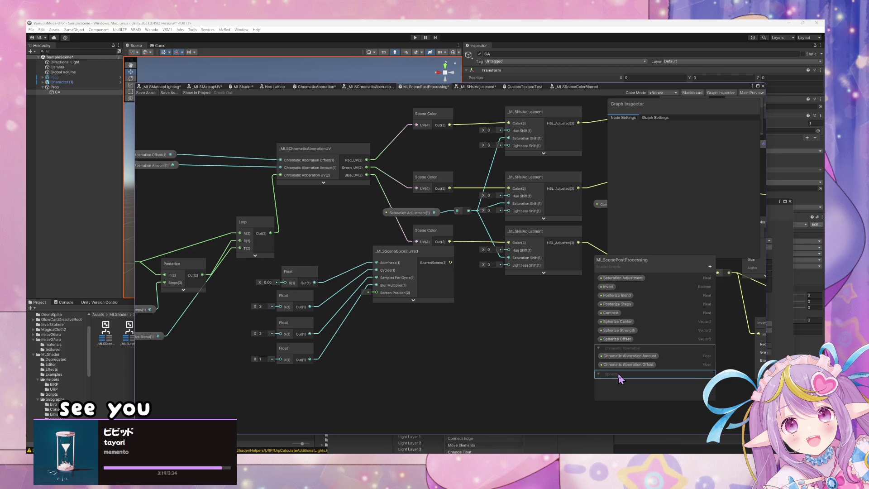
{"action": "mouse_move", "coordinate": [621, 322]}
{"action": "left_mouse_down"}
{"action": "mouse_move", "coordinate": [623, 381]}
{"action": "mouse_move", "coordinate": [621, 344]}
{"action": "mouse_move", "coordinate": [623, 373]}
{"action": "mouse_move", "coordinate": [633, 333]}
{"action": "mouse_move", "coordinate": [625, 367]}
{"action": "left_mouse_up"}
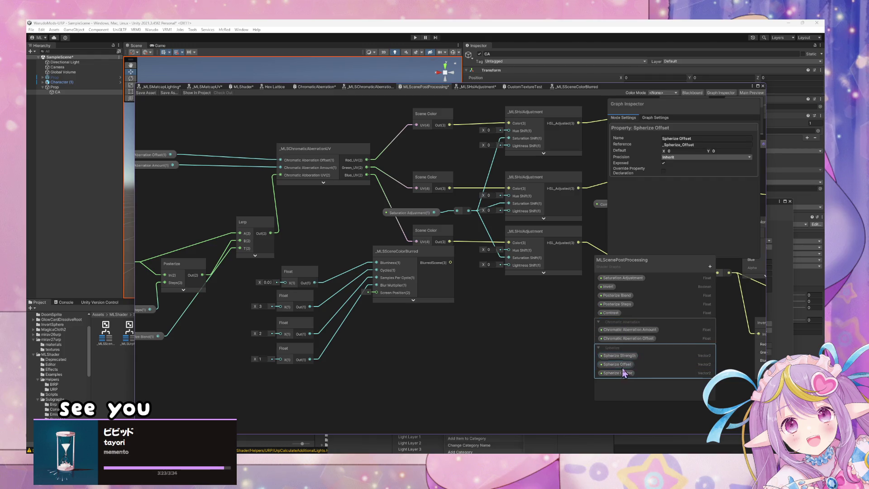
{"action": "left_click", "coordinate": [542, 294]}
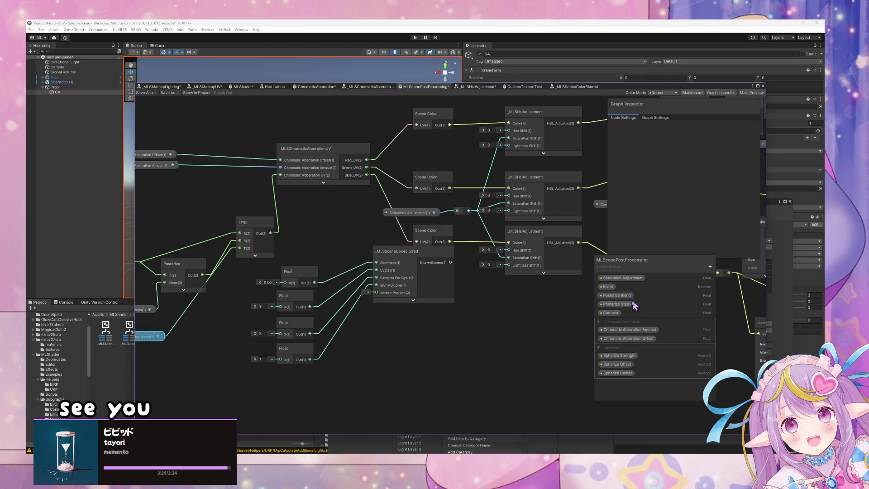
Step: Move the _MLSSceneColorBlurred node lower and inspect the 0.01 Float node's context options
{"action": "mouse_move", "coordinate": [292, 258]}
{"action": "left_mouse_down"}
{"action": "mouse_move", "coordinate": [682, 210]}
{"action": "mouse_move", "coordinate": [562, 201]}
{"action": "left_mouse_up"}
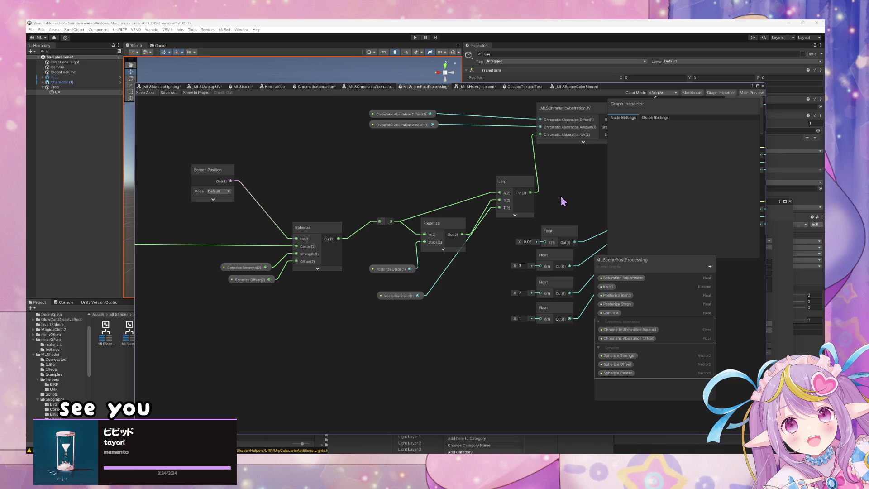
{"action": "left_click_drag", "start_coordinate": [565, 212], "coordinate": [445, 224]}
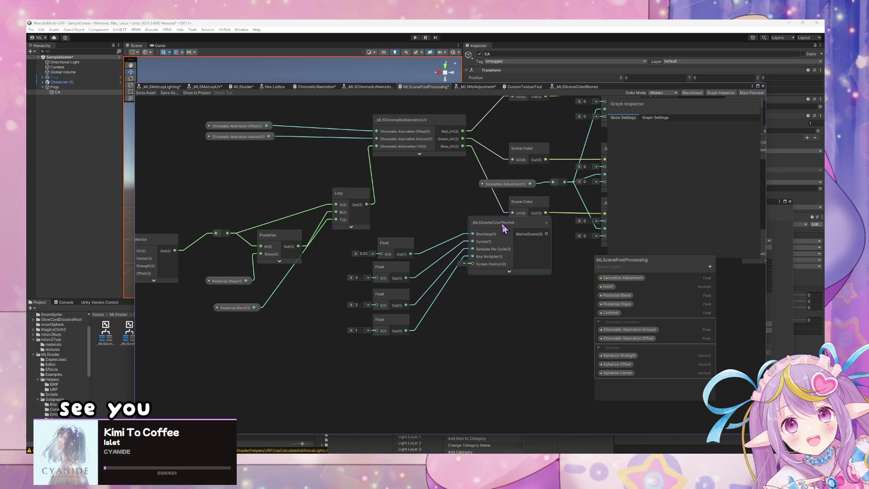
{"action": "mouse_move", "coordinate": [503, 226]}
{"action": "left_mouse_down"}
{"action": "mouse_move", "coordinate": [515, 256]}
{"action": "mouse_move", "coordinate": [506, 232]}
{"action": "left_mouse_up"}
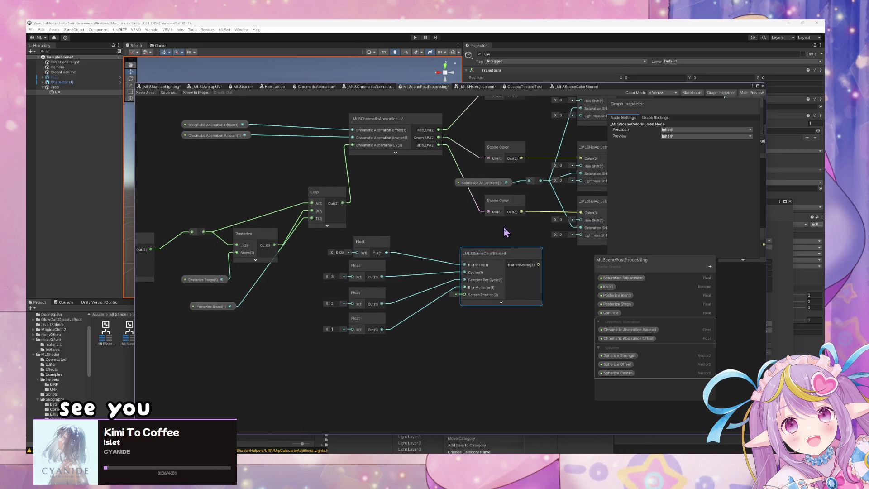
{"action": "left_click", "coordinate": [381, 245]}
{"action": "right_click", "coordinate": [376, 245]}
{"action": "left_click", "coordinate": [742, 274]}
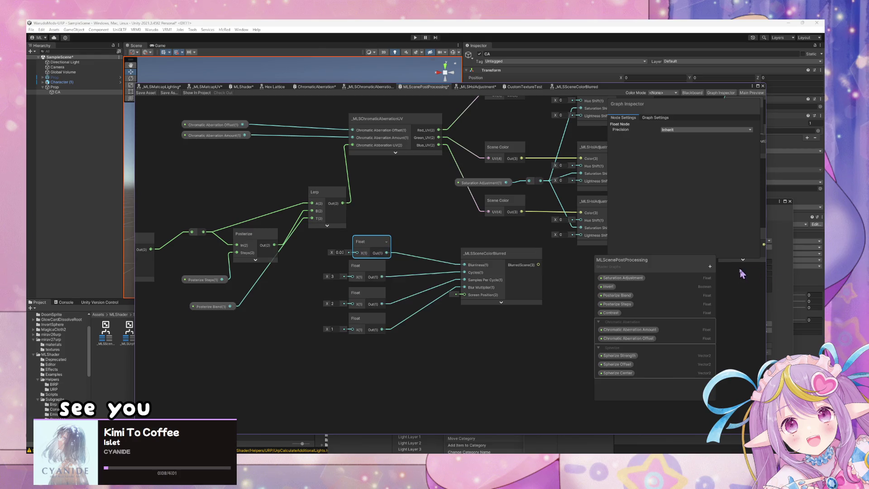
Step: Add another empty category at the bottom of the blackboard and begin naming it
{"action": "left_click", "coordinate": [709, 267]}
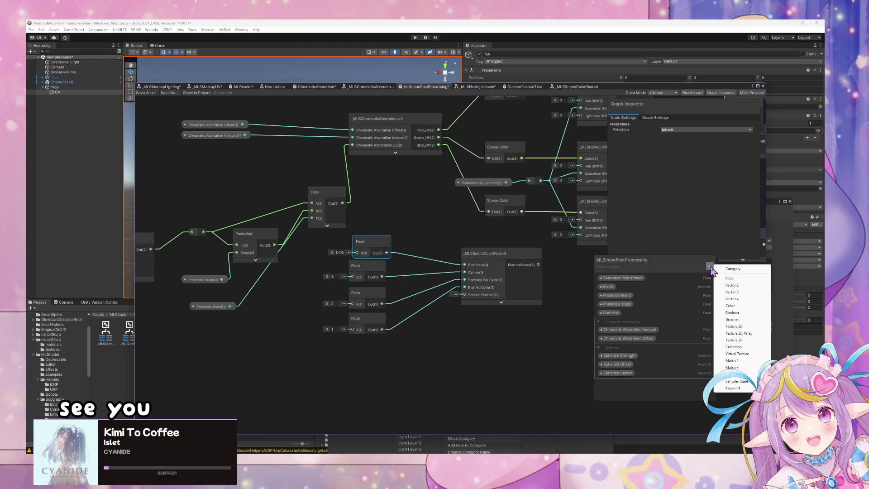
{"action": "left_click", "coordinate": [751, 270]}
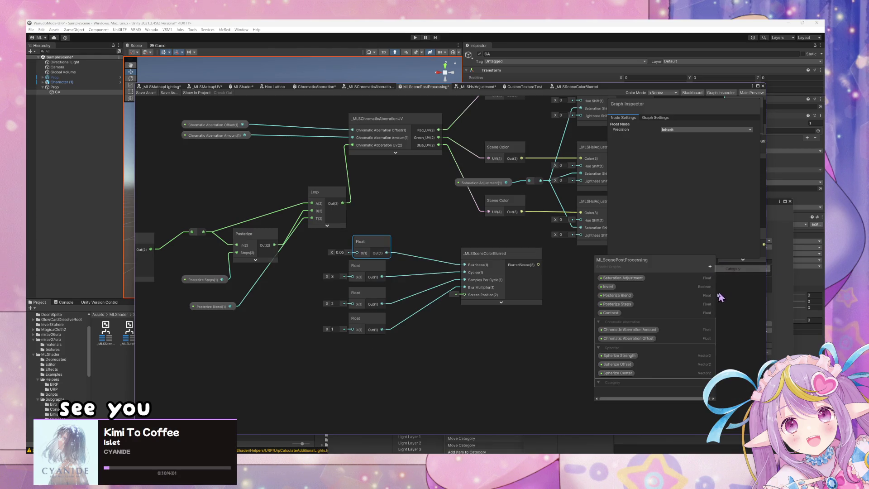
{"action": "double_click", "coordinate": [623, 384]}
Step: Name the category Blu, then convert the 0.03 Float node into a Blurriness property inside Blu
{"action": "key", "text": "Return"}
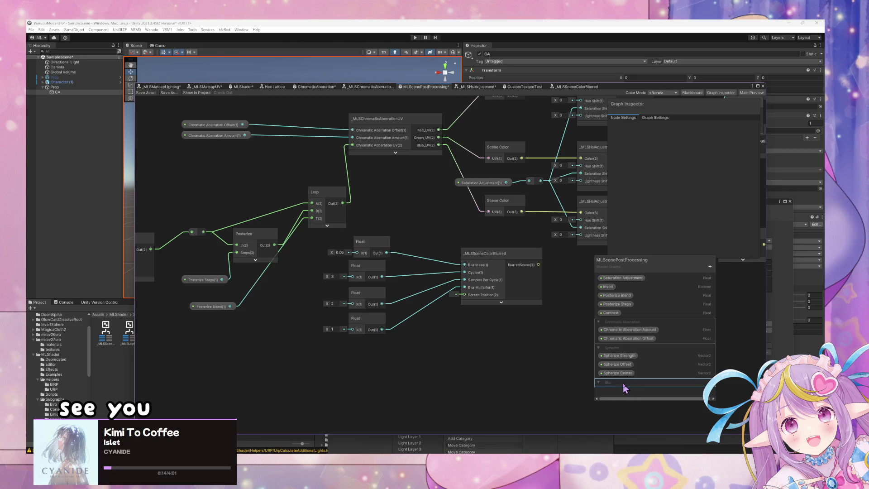
{"action": "right_click", "coordinate": [374, 236]}
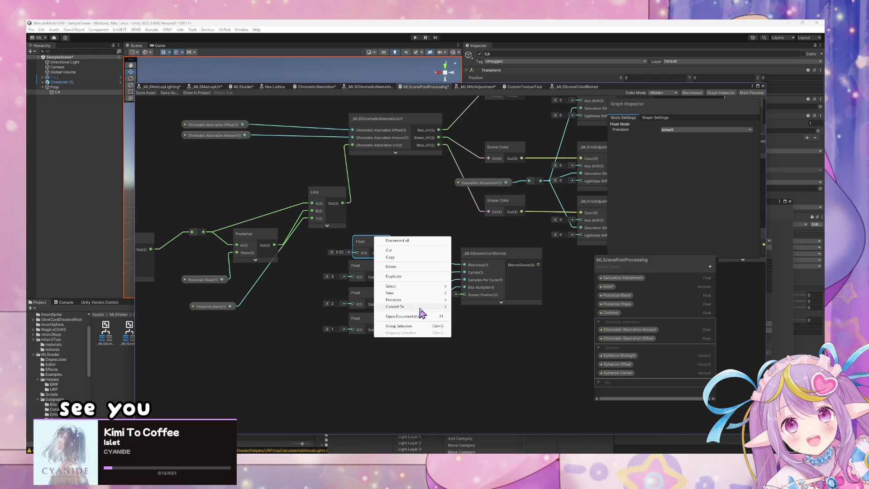
{"action": "mouse_move", "coordinate": [421, 307]}
{"action": "left_click", "coordinate": [465, 322]}
{"action": "double_click", "coordinate": [606, 322]}
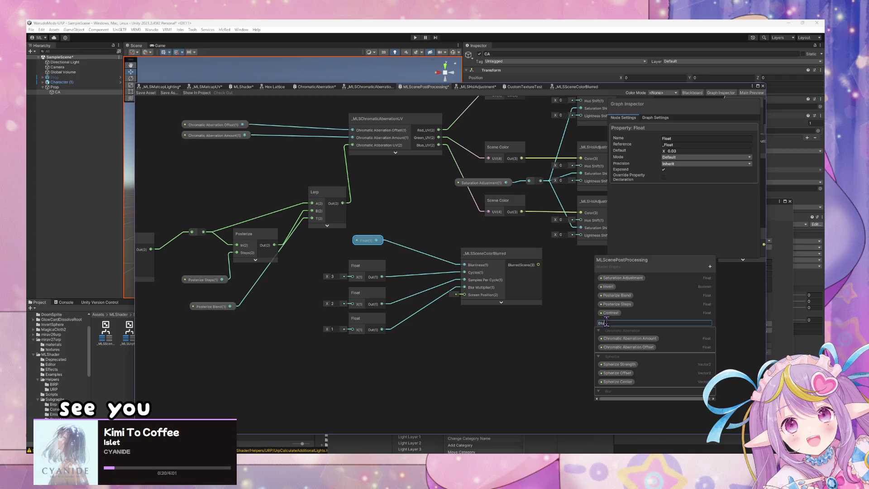
{"action": "type", "text": "rriness"}
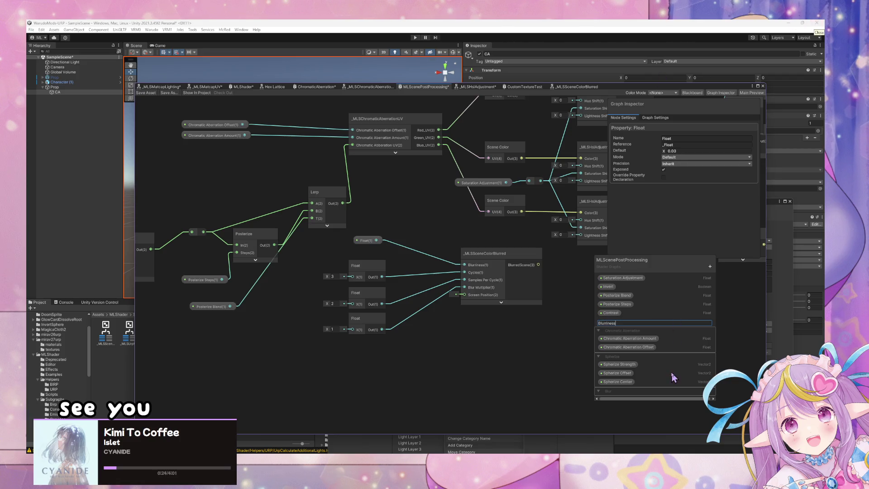
{"action": "key", "text": "Return"}
{"action": "left_click_drag", "start_coordinate": [619, 332], "coordinate": [614, 395]}
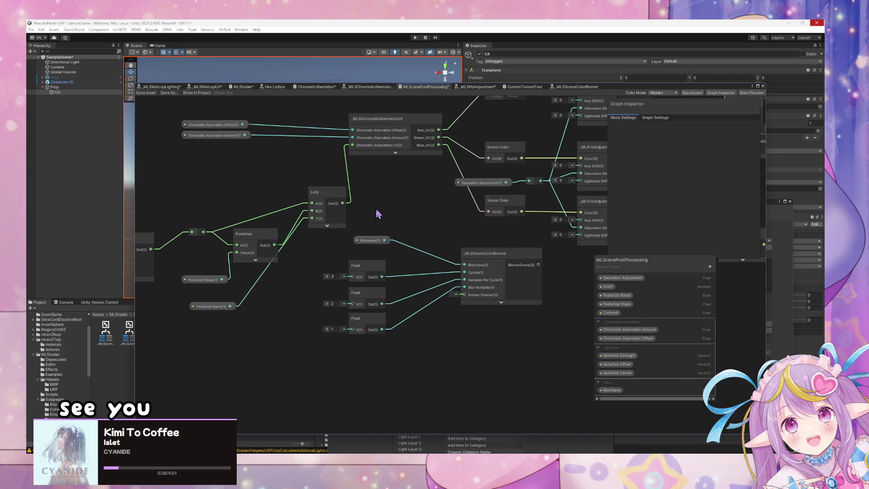
Step: Convert the next Float node into a Cycles property in the Blu category
{"action": "right_click", "coordinate": [369, 267]}
{"action": "mouse_move", "coordinate": [419, 336]}
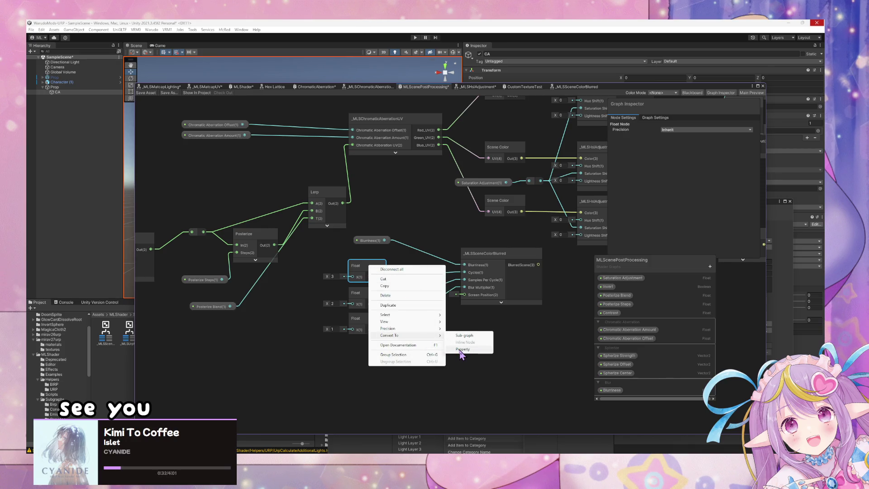
{"action": "left_click", "coordinate": [462, 350]}
{"action": "double_click", "coordinate": [609, 324]}
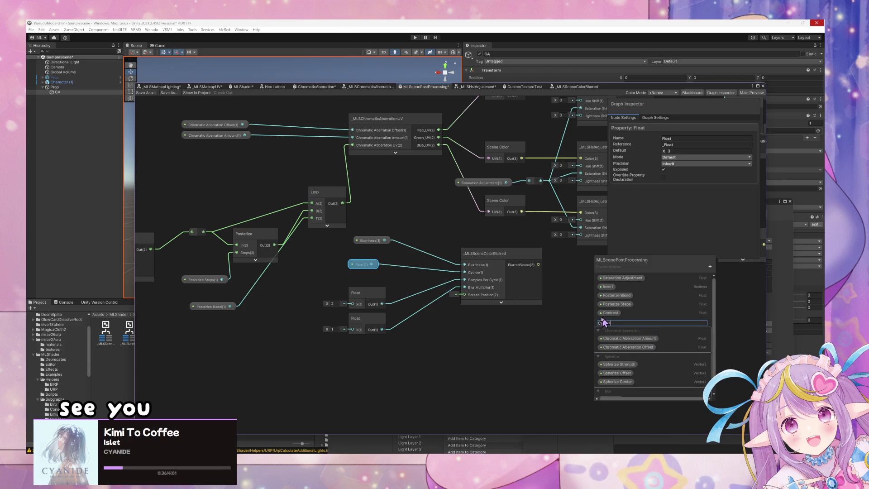
{"action": "key", "text": "Return"}
{"action": "left_click_drag", "start_coordinate": [609, 322], "coordinate": [617, 395]}
Step: Convert the Float node set to 2 into a Samples Per Cycle property in Blu
{"action": "right_click", "coordinate": [364, 294]}
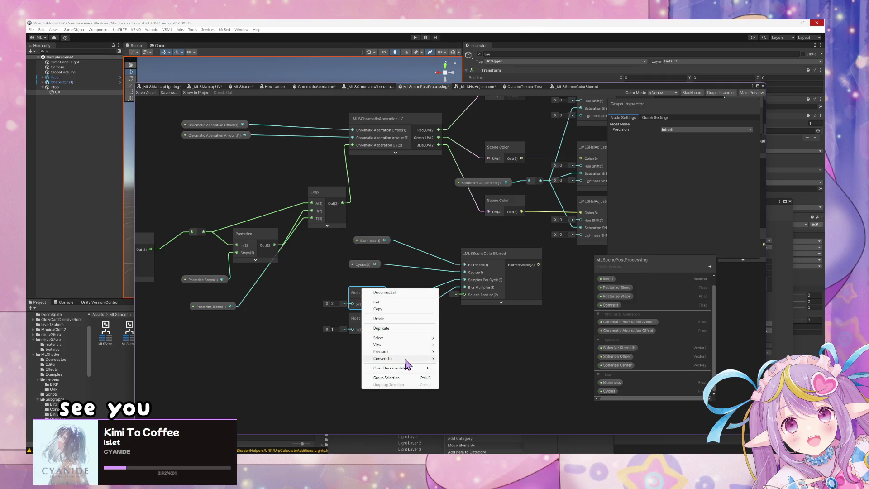
{"action": "mouse_move", "coordinate": [394, 359]}
{"action": "left_click", "coordinate": [453, 358]}
{"action": "double_click", "coordinate": [611, 315]}
{"action": "type", "text": "Samples Per Cycle"}
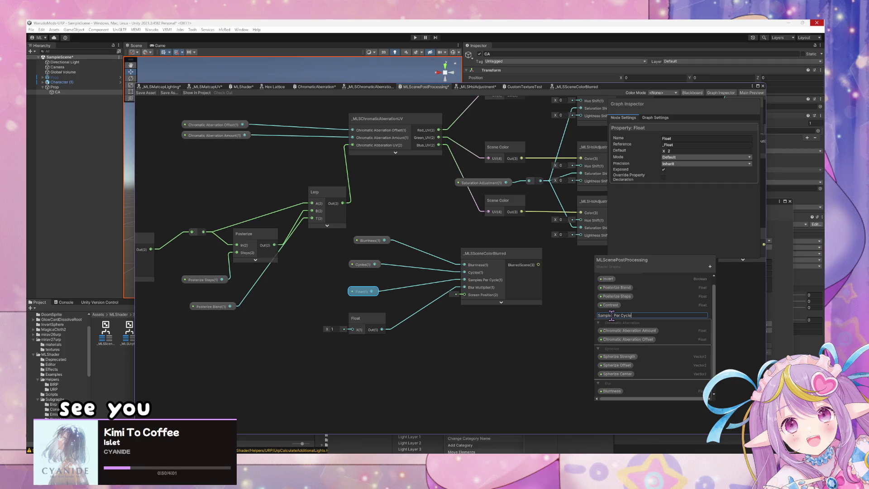
{"action": "key", "text": "Return"}
{"action": "mouse_move", "coordinate": [629, 317]}
{"action": "left_mouse_down"}
{"action": "mouse_move", "coordinate": [623, 413]}
{"action": "mouse_move", "coordinate": [624, 384]}
{"action": "mouse_move", "coordinate": [625, 394]}
{"action": "left_mouse_up"}
{"action": "left_click", "coordinate": [332, 295]}
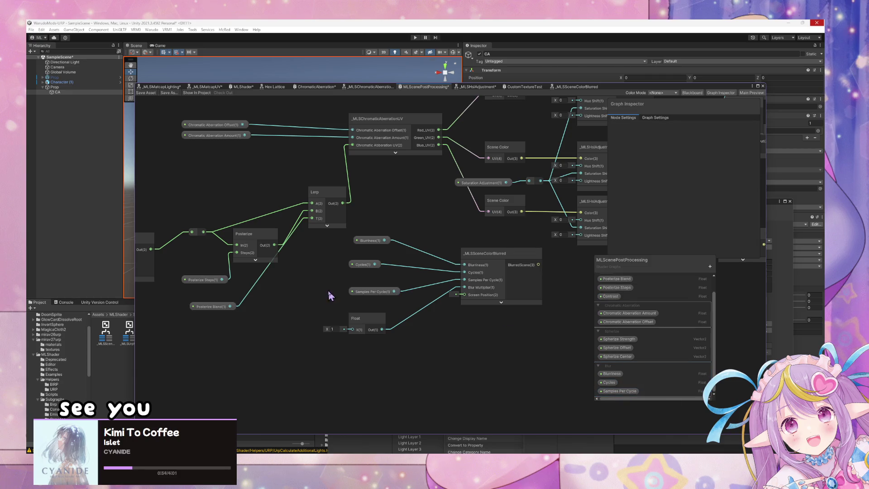
Step: Convert the last Float node into a property in Blu and start naming it Blur Multiplier
{"action": "right_click", "coordinate": [373, 321]}
{"action": "mouse_move", "coordinate": [426, 390]}
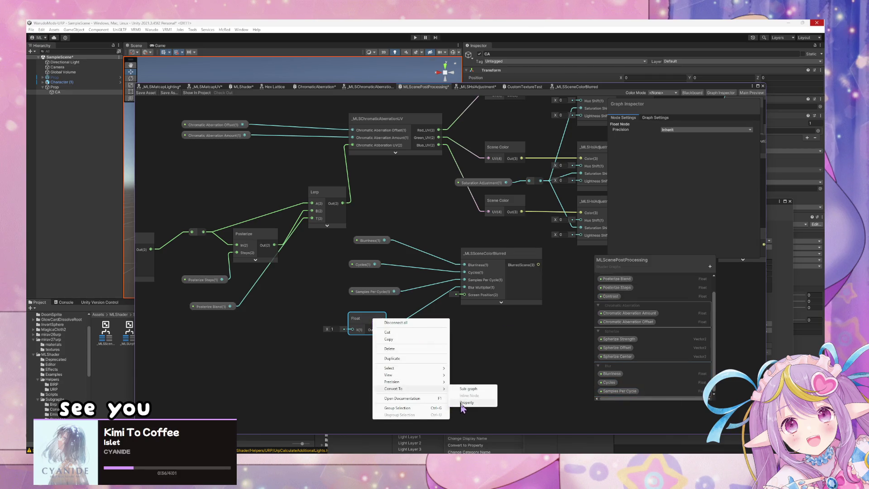
{"action": "left_click", "coordinate": [466, 403]}
{"action": "mouse_move", "coordinate": [607, 305]}
{"action": "left_mouse_down"}
{"action": "mouse_move", "coordinate": [620, 418]}
{"action": "mouse_move", "coordinate": [616, 387]}
{"action": "left_mouse_up"}
{"action": "double_click", "coordinate": [611, 393]}
{"action": "type", "text": "Blur Multiplier"}
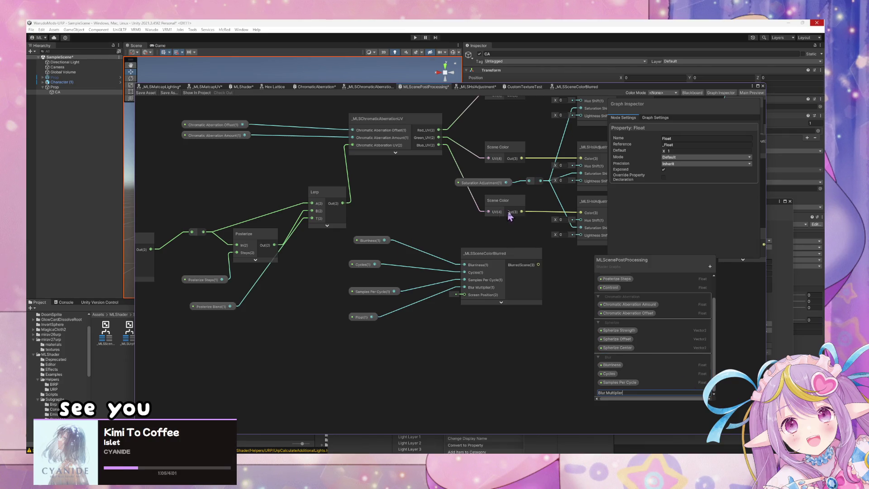
Step: Arrange the four blur property nodes and _MLSSceneColorBlurred, then group them under the title Blur
{"action": "mouse_move", "coordinate": [511, 214]}
{"action": "left_mouse_down"}
{"action": "mouse_move", "coordinate": [483, 243]}
{"action": "mouse_move", "coordinate": [495, 265]}
{"action": "left_mouse_up"}
{"action": "left_click_drag", "start_coordinate": [479, 300], "coordinate": [470, 296]}
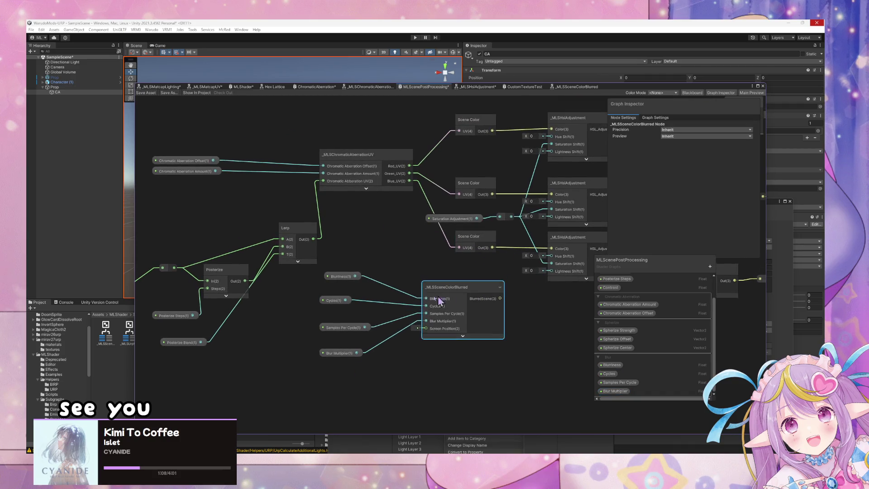
{"action": "left_click_drag", "start_coordinate": [339, 298], "coordinate": [328, 351]}
{"action": "left_click", "coordinate": [336, 369]}
{"action": "left_click_drag", "start_coordinate": [339, 307], "coordinate": [333, 339]}
{"action": "left_click_drag", "start_coordinate": [456, 318], "coordinate": [455, 333]}
{"action": "left_click_drag", "start_coordinate": [299, 310], "coordinate": [537, 385]}
{"action": "key", "text": "ctrl+g"}
{"action": "type", "text": "Blur"}
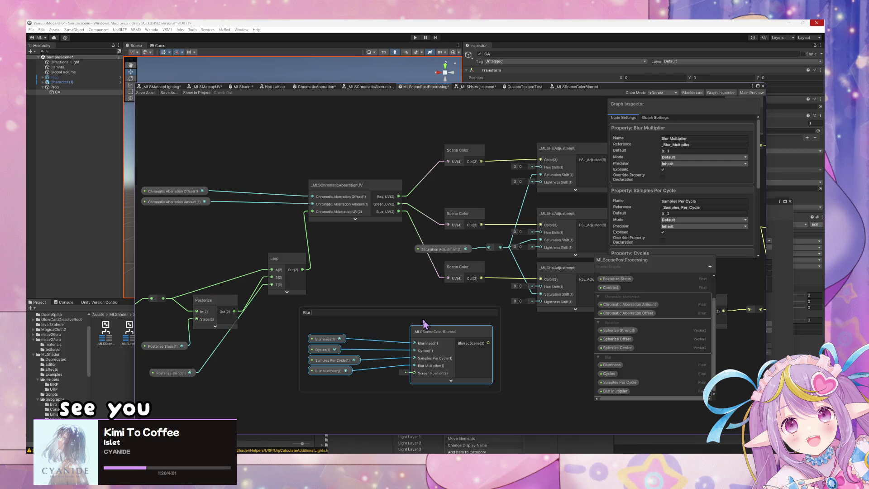
{"action": "key", "text": "Return"}
{"action": "mouse_move", "coordinate": [570, 348]}
{"action": "left_mouse_down"}
{"action": "mouse_move", "coordinate": [407, 352]}
{"action": "mouse_move", "coordinate": [423, 345]}
{"action": "left_mouse_up"}
{"action": "mouse_move", "coordinate": [294, 316]}
{"action": "left_mouse_down"}
{"action": "mouse_move", "coordinate": [311, 317]}
{"action": "mouse_move", "coordinate": [304, 309]}
{"action": "left_mouse_up"}
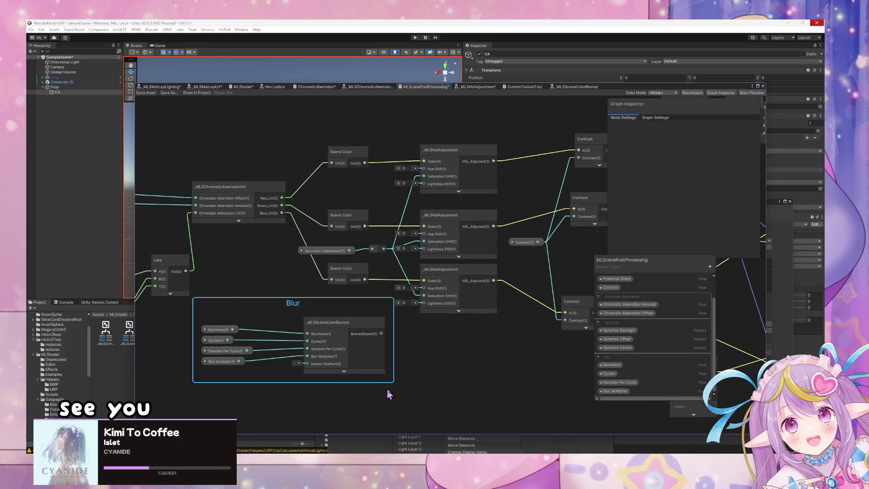
{"action": "double_click", "coordinate": [299, 304]}
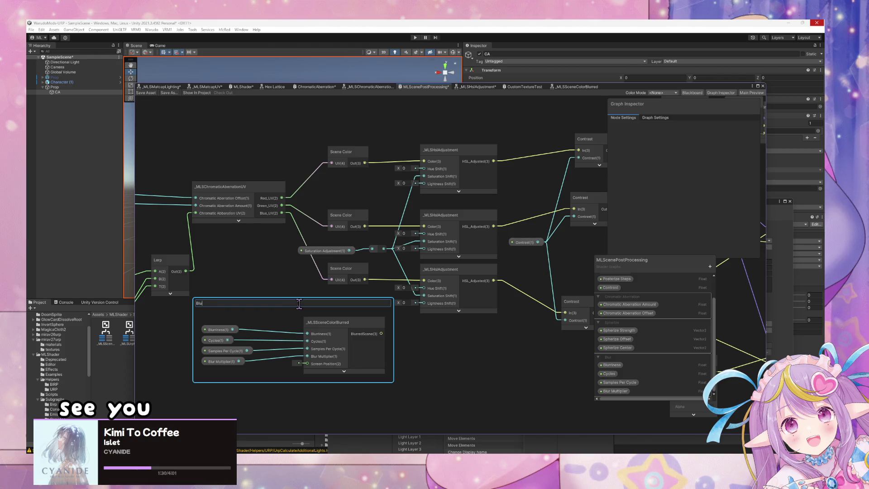
Step: Wire Blue_UV into the blur node's Screen Position input
{"action": "left_click_drag", "start_coordinate": [281, 213], "coordinate": [308, 363]}
{"action": "scroll", "coordinate": [389, 285], "scroll_direction": "down", "scroll_amount": 3}
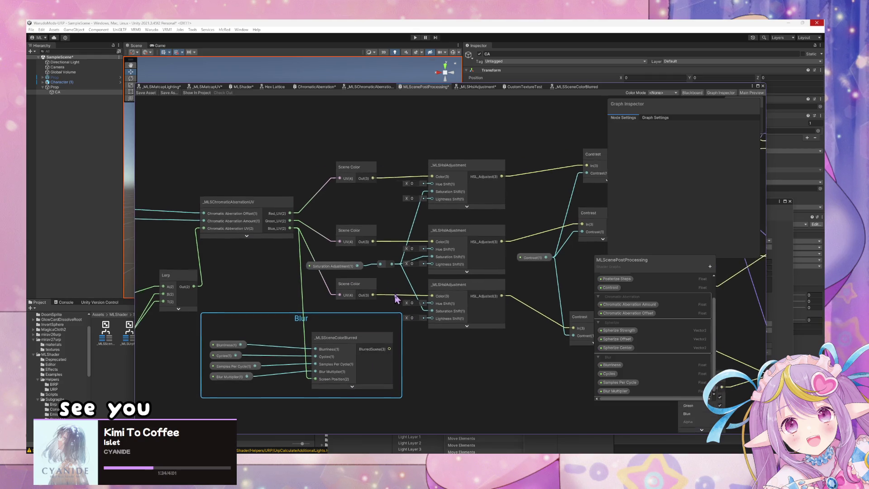
{"action": "left_click_drag", "start_coordinate": [278, 327], "coordinate": [291, 334]}
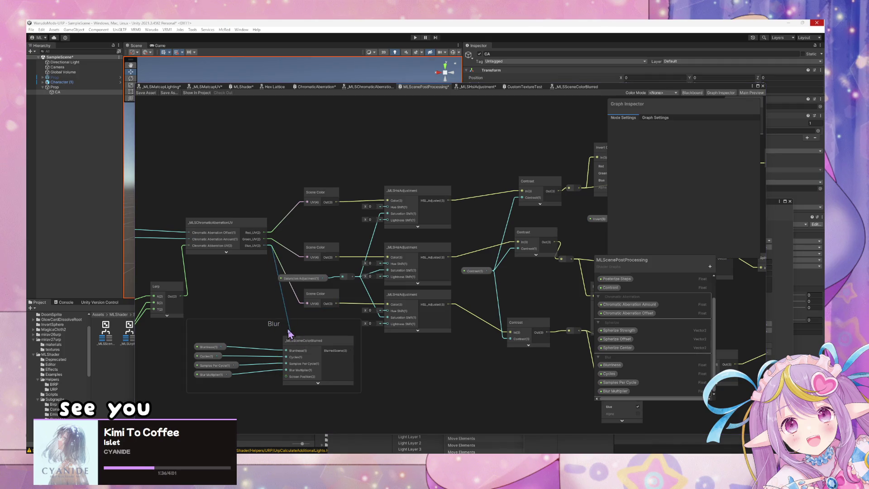
{"action": "key", "text": "Escape"}
{"action": "left_click_drag", "start_coordinate": [264, 245], "coordinate": [285, 376]}
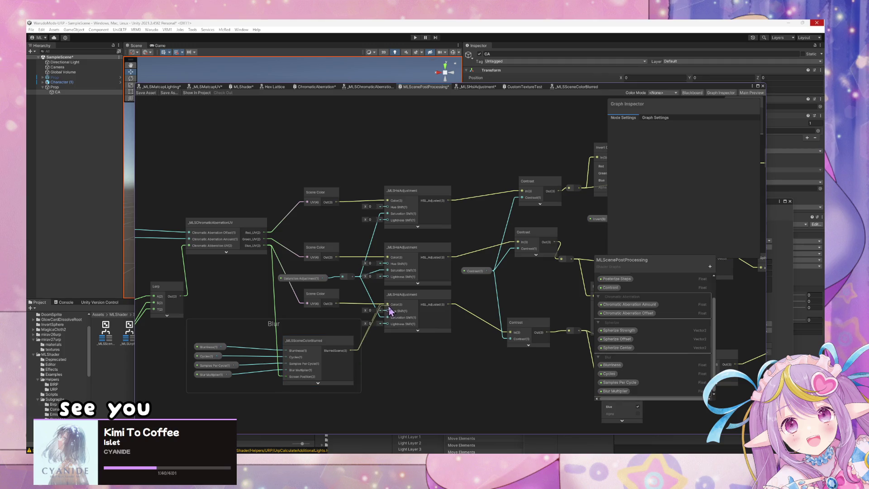
{"action": "scroll", "coordinate": [433, 256], "scroll_direction": "down", "scroll_amount": 2}
{"action": "scroll", "coordinate": [432, 256], "scroll_direction": "up", "scroll_amount": 2}
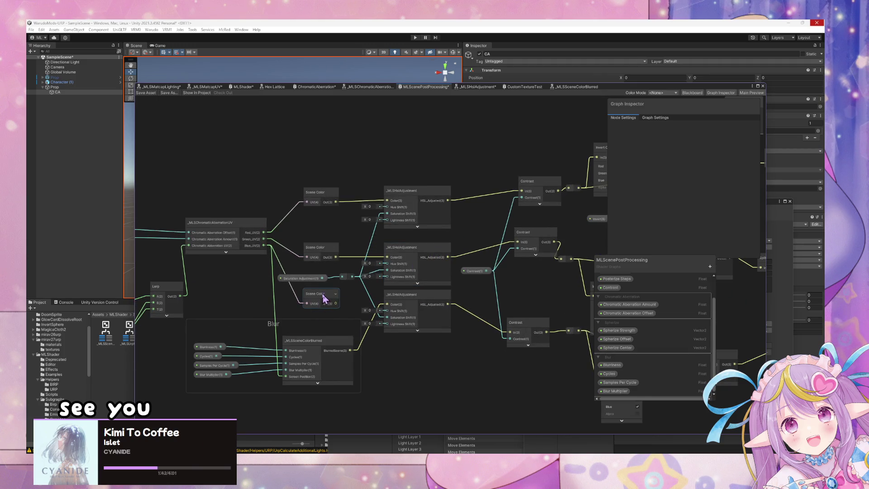
Step: Move the third Scene Color node out of the way and select a block of graph nodes
{"action": "left_click_drag", "start_coordinate": [326, 301], "coordinate": [312, 305]}
{"action": "left_click_drag", "start_coordinate": [502, 315], "coordinate": [477, 318]}
{"action": "scroll", "coordinate": [460, 277], "scroll_direction": "down", "scroll_amount": 6}
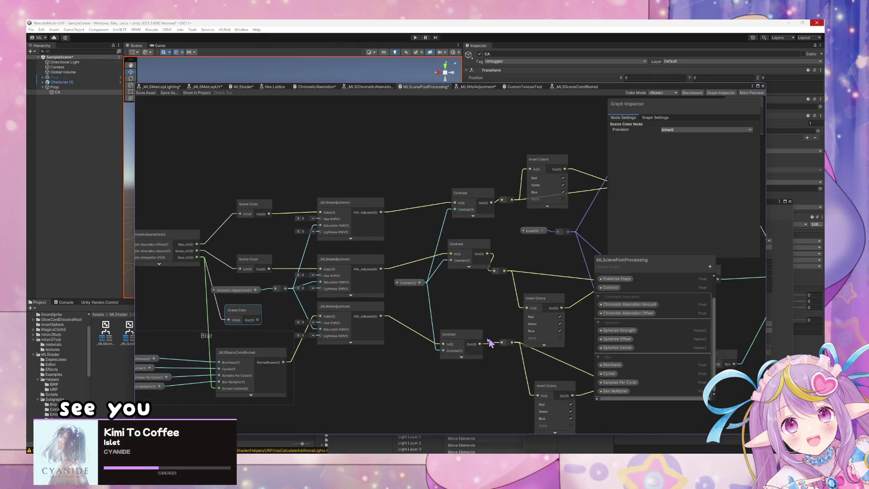
{"action": "mouse_move", "coordinate": [528, 370]}
{"action": "left_mouse_down"}
{"action": "mouse_move", "coordinate": [297, 188]}
{"action": "mouse_move", "coordinate": [308, 197]}
{"action": "left_mouse_up"}
Step: Shift the right-hand group of nodes further to the right
{"action": "left_click", "coordinate": [334, 249]}
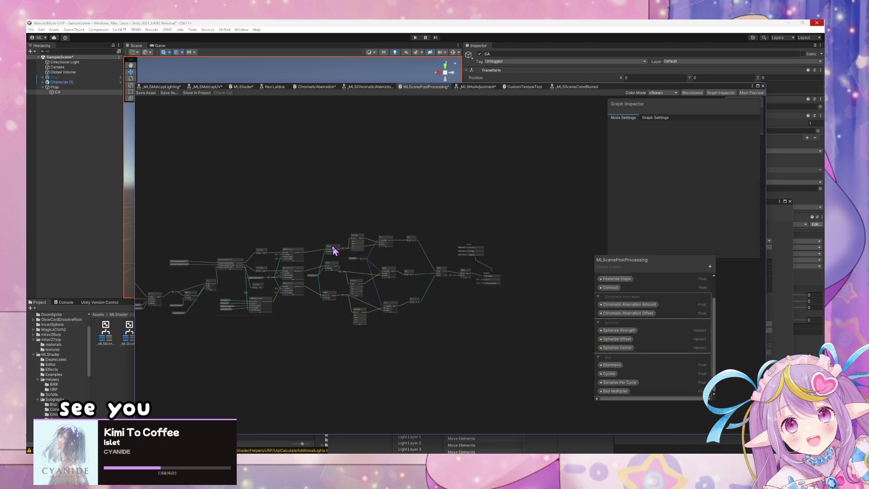
{"action": "left_click_drag", "start_coordinate": [548, 347], "coordinate": [307, 201]}
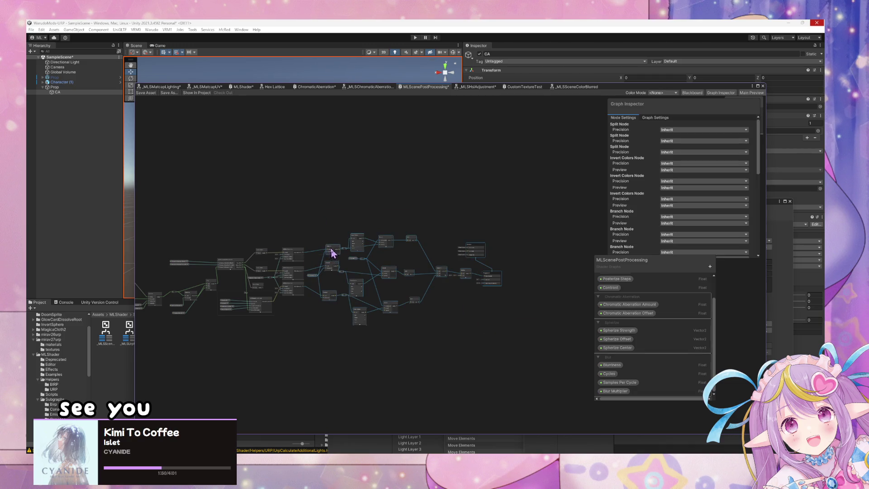
{"action": "left_click_drag", "start_coordinate": [332, 252], "coordinate": [398, 253]}
{"action": "scroll", "coordinate": [270, 324], "scroll_direction": "up", "scroll_amount": 10}
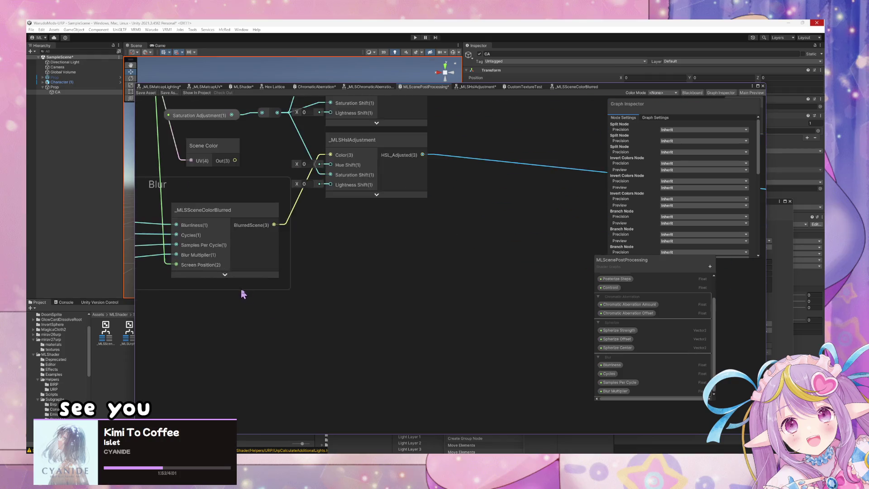
{"action": "scroll", "coordinate": [243, 294], "scroll_direction": "down", "scroll_amount": 3}
Step: Rename the Blur group to Blur B
{"action": "left_click", "coordinate": [339, 258]}
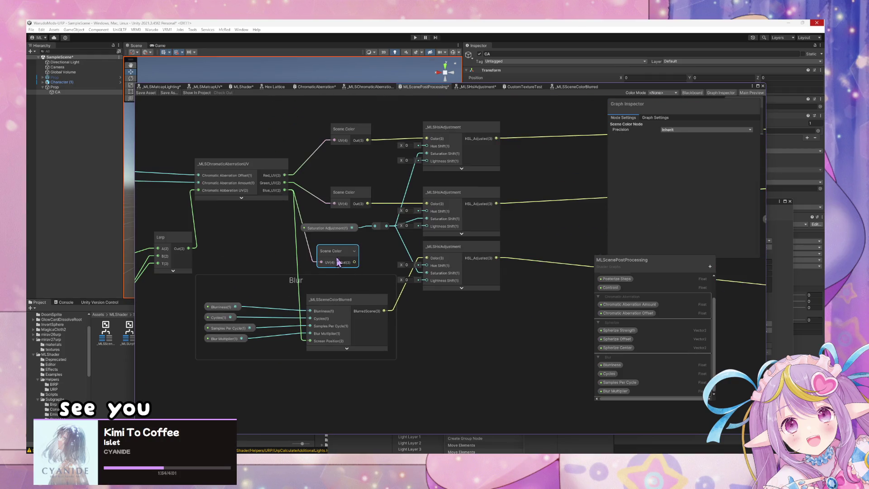
{"action": "double_click", "coordinate": [306, 280]}
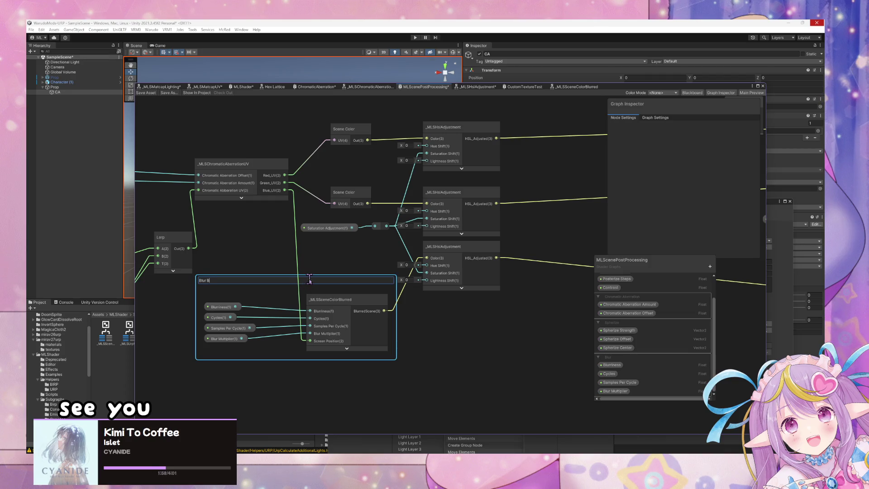
{"action": "key", "text": "Return"}
{"action": "left_click", "coordinate": [503, 315]}
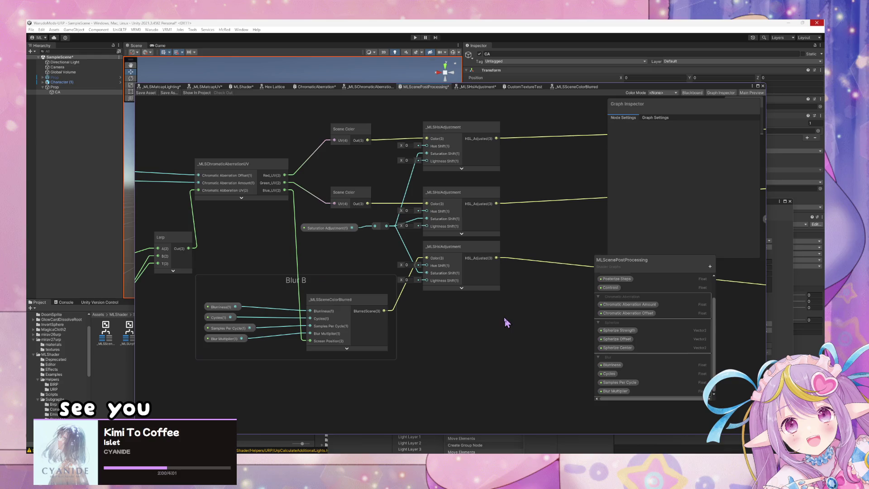
{"action": "scroll", "coordinate": [503, 315], "scroll_direction": "down", "scroll_amount": 5}
{"action": "scroll", "coordinate": [438, 319], "scroll_direction": "up", "scroll_amount": 2}
Step: Move the three _MLSHslAdjustment nodes right and the Saturation Adjustment node left and up
{"action": "left_click_drag", "start_coordinate": [385, 308], "coordinate": [445, 323]}
{"action": "left_click_drag", "start_coordinate": [264, 337], "coordinate": [290, 344]}
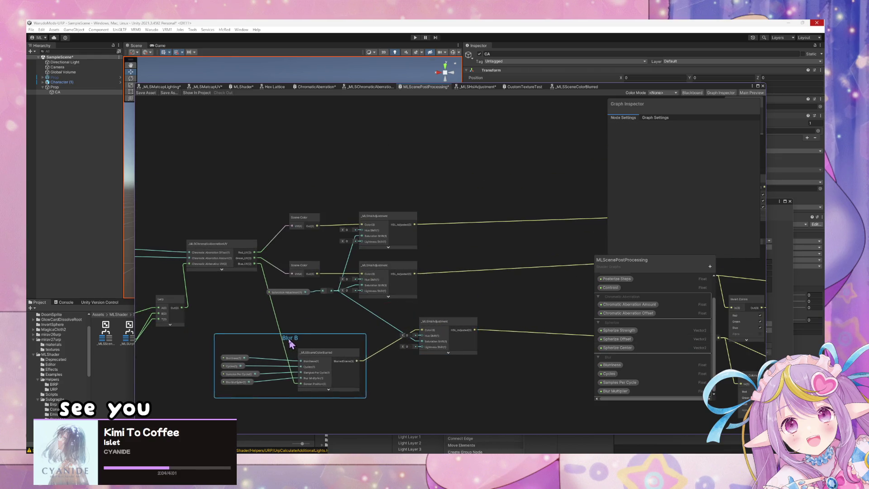
{"action": "scroll", "coordinate": [302, 324], "scroll_direction": "up", "scroll_amount": 2}
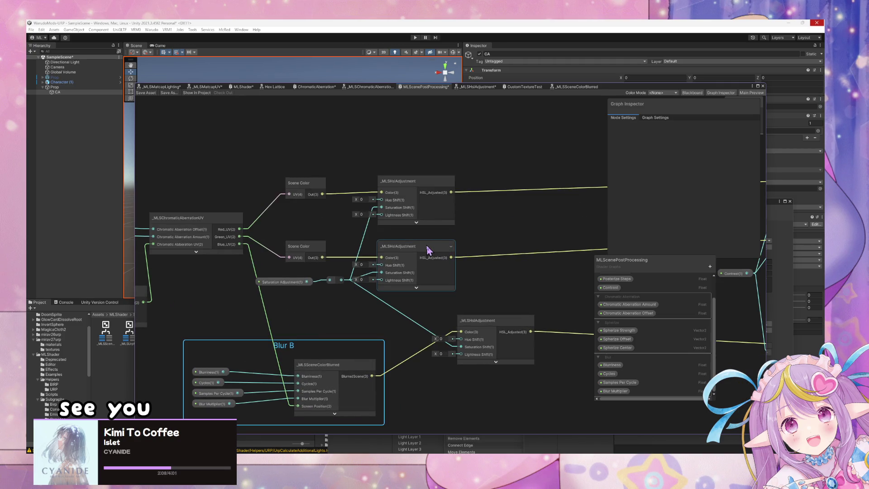
{"action": "left_click_drag", "start_coordinate": [428, 250], "coordinate": [514, 250]}
{"action": "left_click_drag", "start_coordinate": [404, 181], "coordinate": [508, 183]}
{"action": "left_click_drag", "start_coordinate": [292, 282], "coordinate": [415, 278]}
{"action": "left_click_drag", "start_coordinate": [566, 376], "coordinate": [426, 168]}
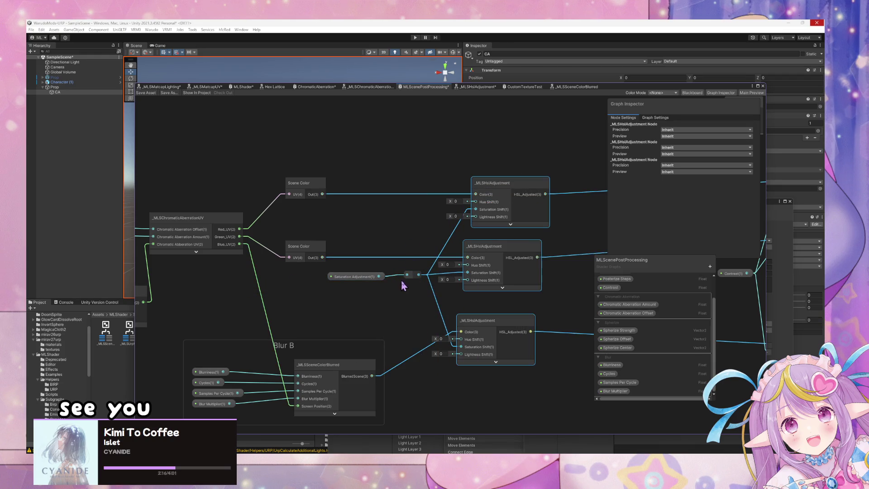
Step: Group the three _MLSHslAdjustment nodes, reroute point and Saturation Adjustment node together
{"action": "left_click", "coordinate": [406, 275]}
{"action": "left_click", "coordinate": [521, 188]}
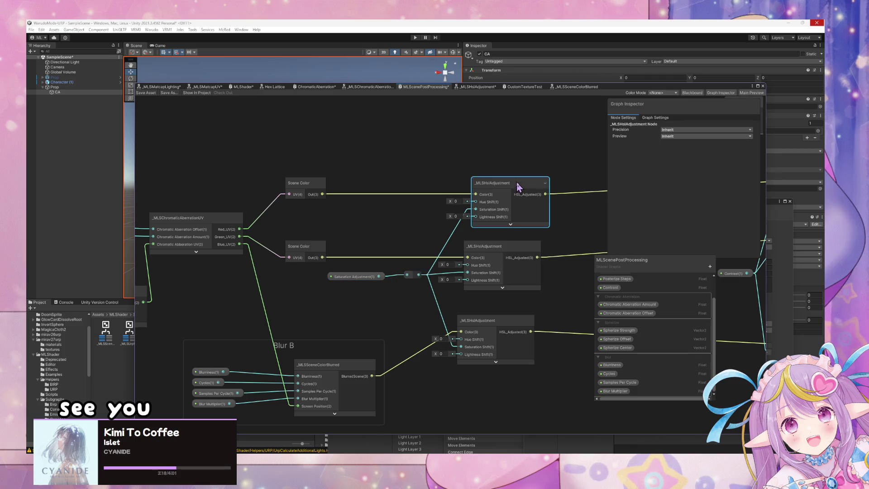
{"action": "left_click", "coordinate": [494, 335]}
{"action": "key", "text": "ctrl+g"}
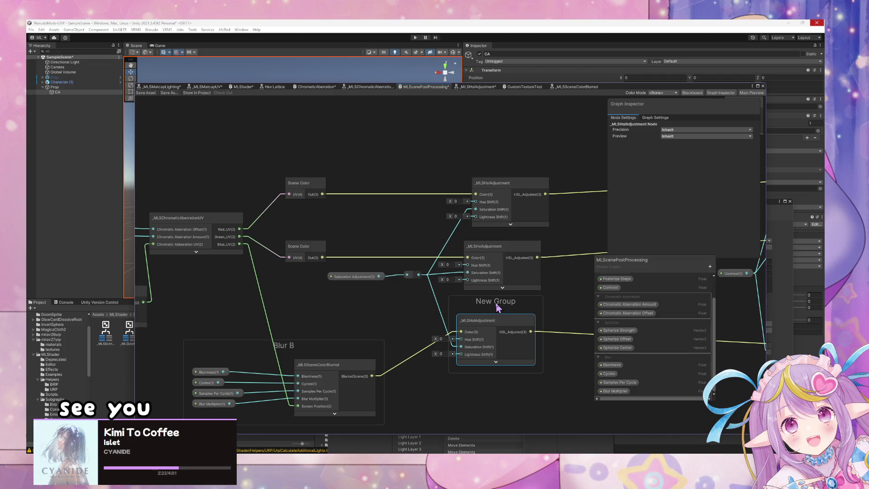
{"action": "key", "text": "ctrl+z"}
{"action": "left_click_drag", "start_coordinate": [400, 132], "coordinate": [410, 151]}
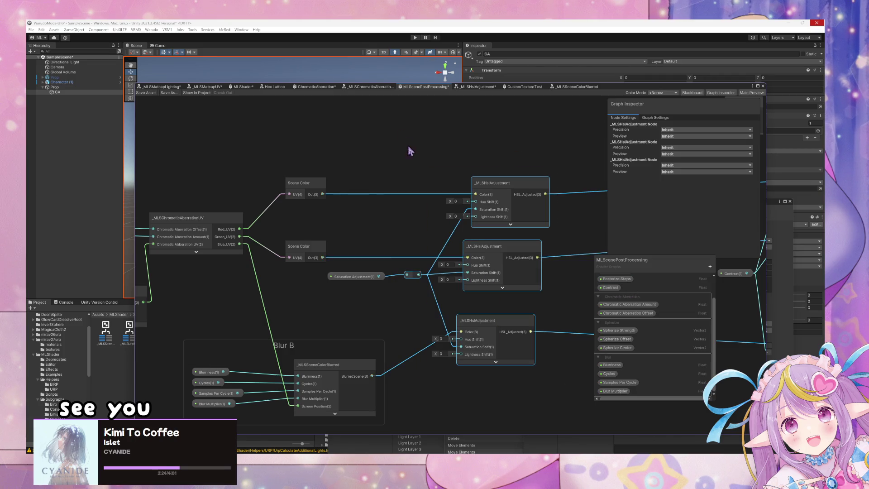
{"action": "left_click", "coordinate": [355, 277]}
{"action": "key", "text": "ctrl+g"}
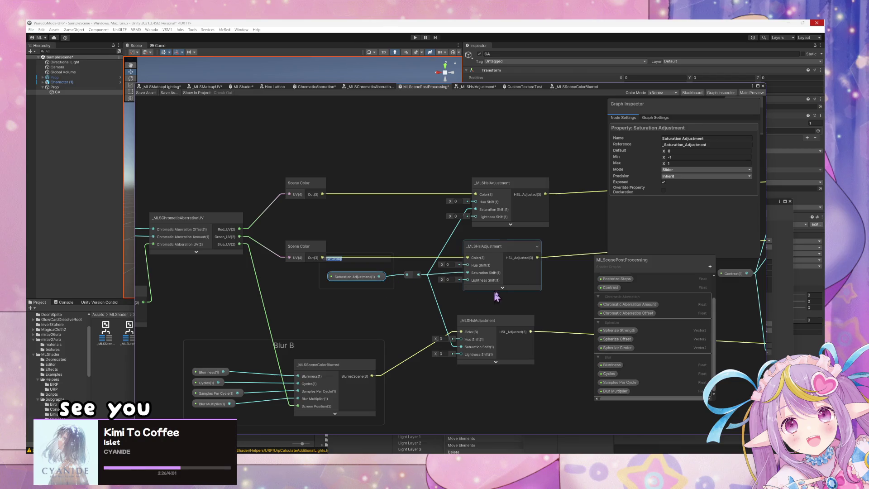
{"action": "left_click_drag", "start_coordinate": [570, 390], "coordinate": [419, 136]}
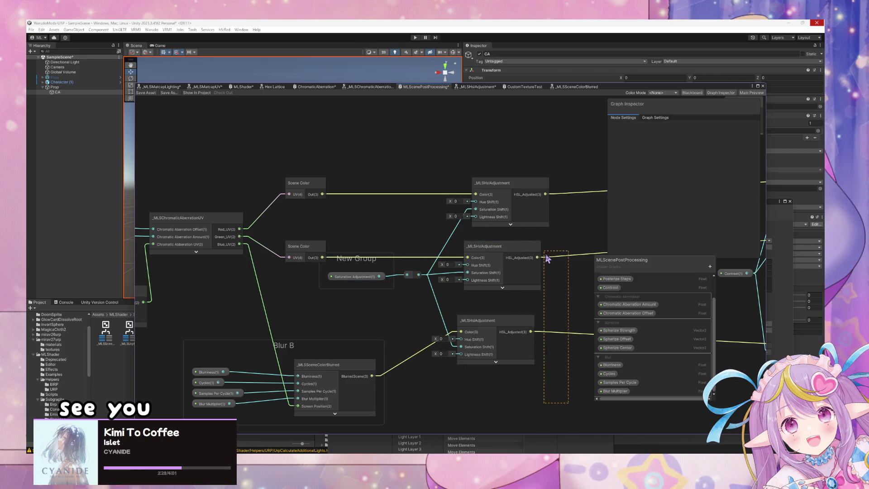
Step: Tidy the new group's contents, move it up-right, and shift the downstream contrast nodes aside
{"action": "mouse_move", "coordinate": [418, 275]}
{"action": "left_mouse_down"}
{"action": "mouse_move", "coordinate": [390, 277]}
{"action": "mouse_move", "coordinate": [413, 277]}
{"action": "left_mouse_up"}
{"action": "left_click_drag", "start_coordinate": [463, 149], "coordinate": [462, 150]}
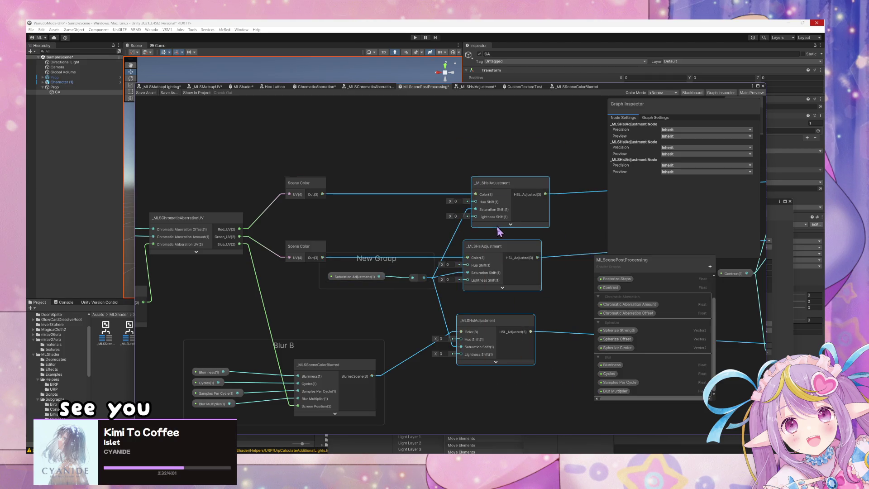
{"action": "mouse_move", "coordinate": [501, 229]}
{"action": "left_mouse_down"}
{"action": "mouse_move", "coordinate": [440, 251]}
{"action": "mouse_move", "coordinate": [406, 281]}
{"action": "mouse_move", "coordinate": [520, 245]}
{"action": "left_mouse_up"}
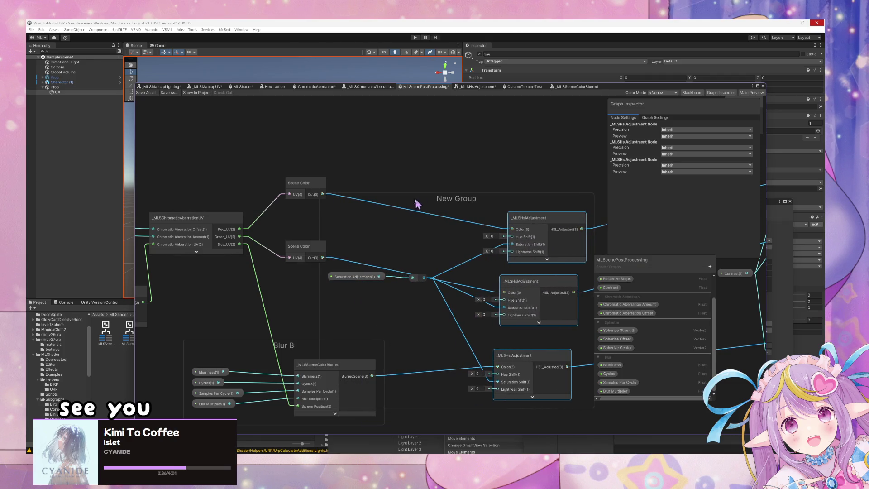
{"action": "mouse_move", "coordinate": [441, 205]}
{"action": "left_mouse_down"}
{"action": "mouse_move", "coordinate": [450, 184]}
{"action": "mouse_move", "coordinate": [575, 163]}
{"action": "mouse_move", "coordinate": [595, 180]}
{"action": "mouse_move", "coordinate": [209, 122]}
{"action": "left_mouse_up"}
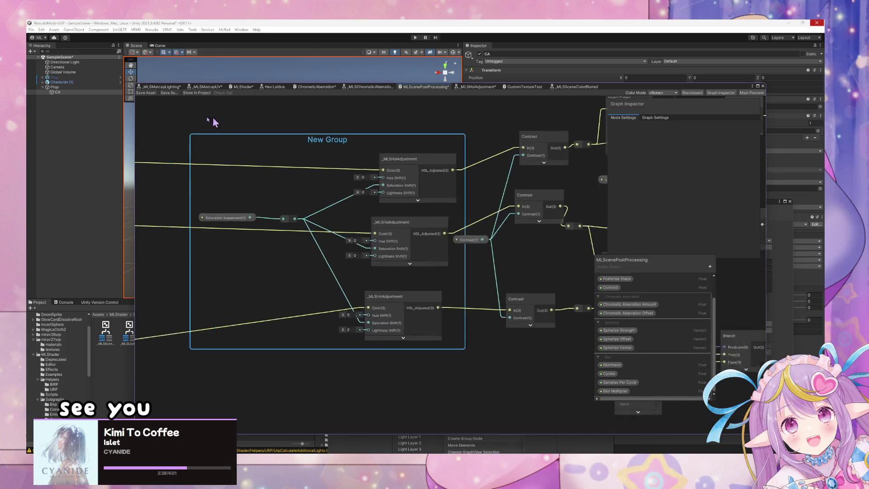
{"action": "scroll", "coordinate": [333, 188], "scroll_direction": "down", "scroll_amount": 2}
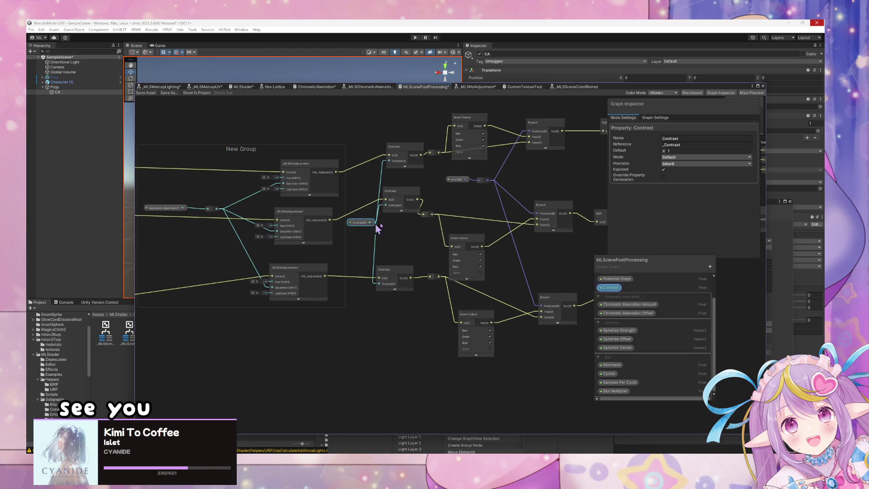
{"action": "scroll", "coordinate": [381, 227], "scroll_direction": "down", "scroll_amount": 3}
{"action": "left_click_drag", "start_coordinate": [531, 304], "coordinate": [242, 137]}
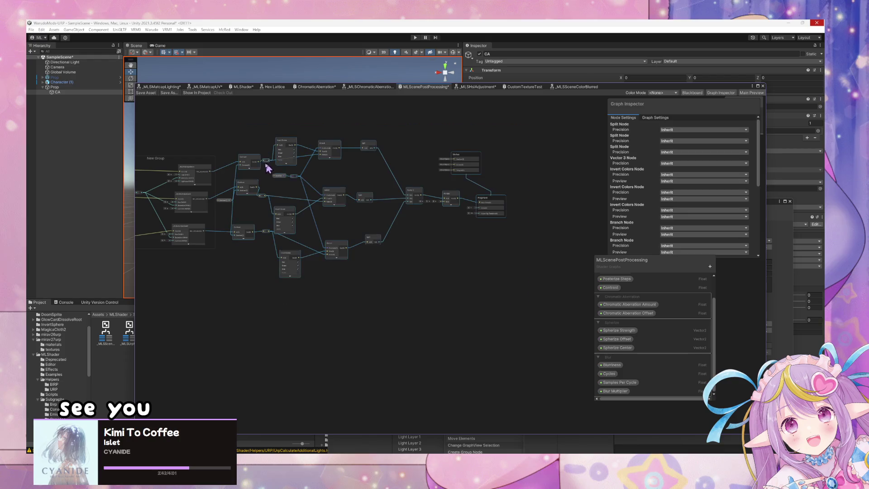
{"action": "mouse_move", "coordinate": [265, 169]}
{"action": "left_mouse_down"}
{"action": "mouse_move", "coordinate": [277, 171]}
{"action": "mouse_move", "coordinate": [213, 195]}
{"action": "left_mouse_up"}
{"action": "scroll", "coordinate": [543, 249], "scroll_direction": "up", "scroll_amount": 3}
{"action": "scroll", "coordinate": [544, 249], "scroll_direction": "up", "scroll_amount": 3}
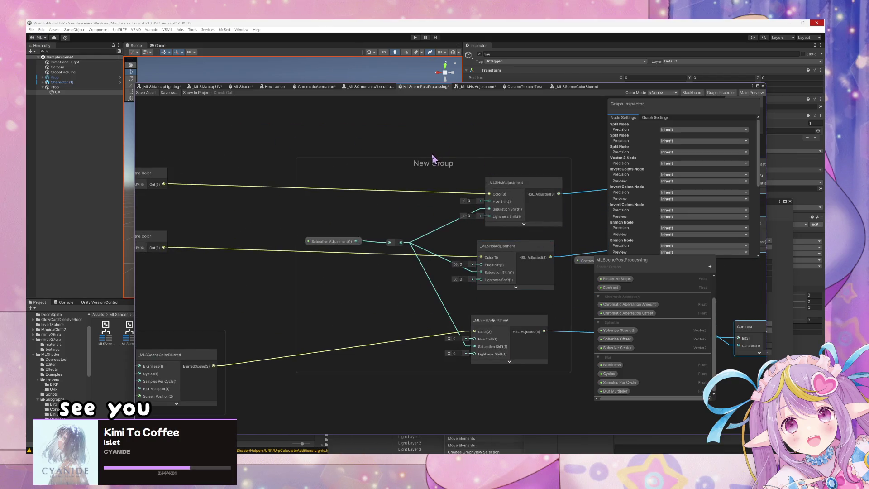
Step: Title the group Saturation and reposition the upper and lower Scene Color nodes
{"action": "double_click", "coordinate": [431, 163]}
{"action": "type", "text": "Saturation"}
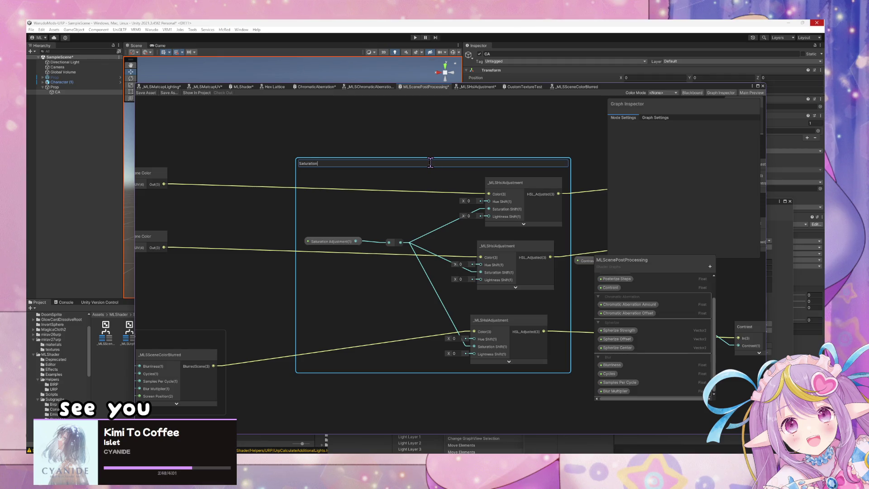
{"action": "key", "text": "Return"}
{"action": "scroll", "coordinate": [431, 163], "scroll_direction": "down", "scroll_amount": 3}
{"action": "scroll", "coordinate": [273, 196], "scroll_direction": "up", "scroll_amount": 5}
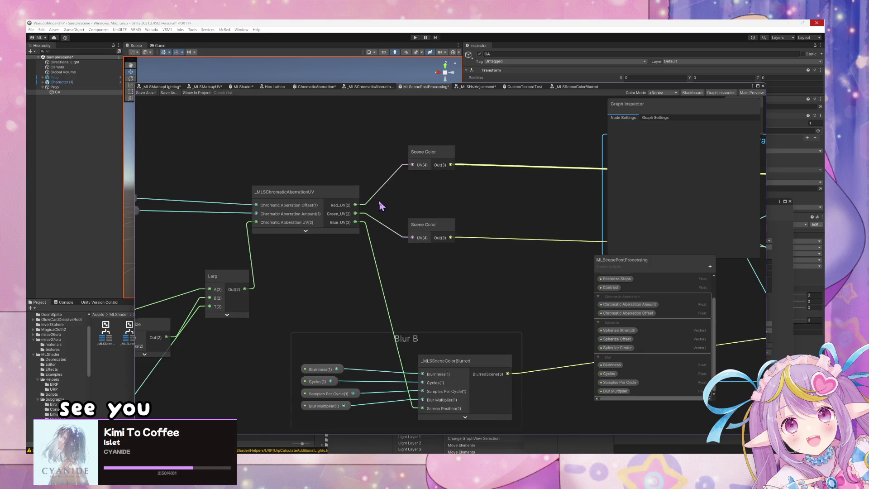
{"action": "left_click_drag", "start_coordinate": [424, 151], "coordinate": [425, 98]}
{"action": "left_click", "coordinate": [417, 244]}
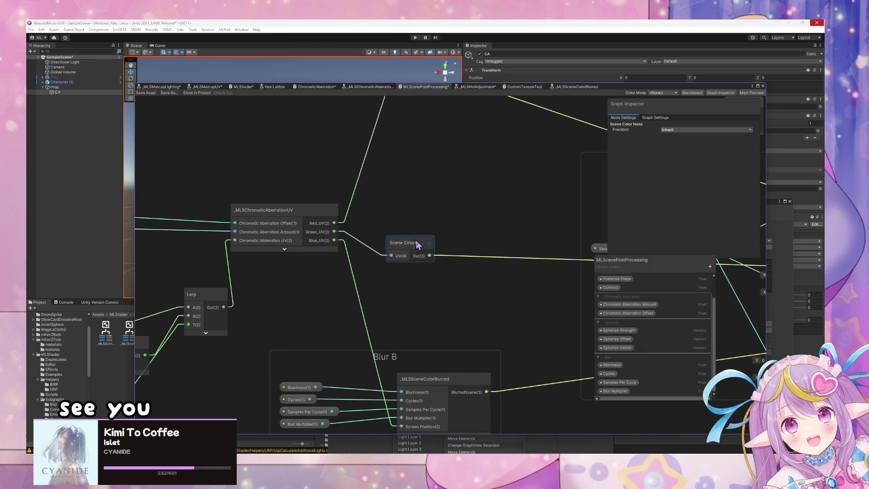
{"action": "left_click_drag", "start_coordinate": [417, 244], "coordinate": [459, 242]}
{"action": "scroll", "coordinate": [487, 316], "scroll_direction": "down", "scroll_amount": 2}
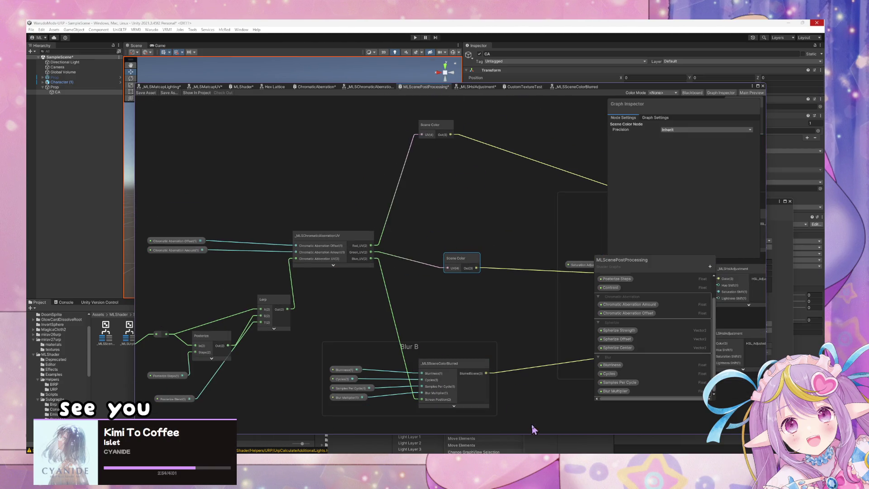
Step: Duplicate the Blur B _MLSSceneColorBlurred node beside the lower Scene Color node
{"action": "left_click", "coordinate": [466, 374]}
{"action": "key", "text": "ctrl+d"}
{"action": "mouse_move", "coordinate": [538, 336]}
{"action": "left_mouse_down"}
{"action": "mouse_move", "coordinate": [498, 252]}
{"action": "mouse_move", "coordinate": [475, 268]}
{"action": "left_mouse_up"}
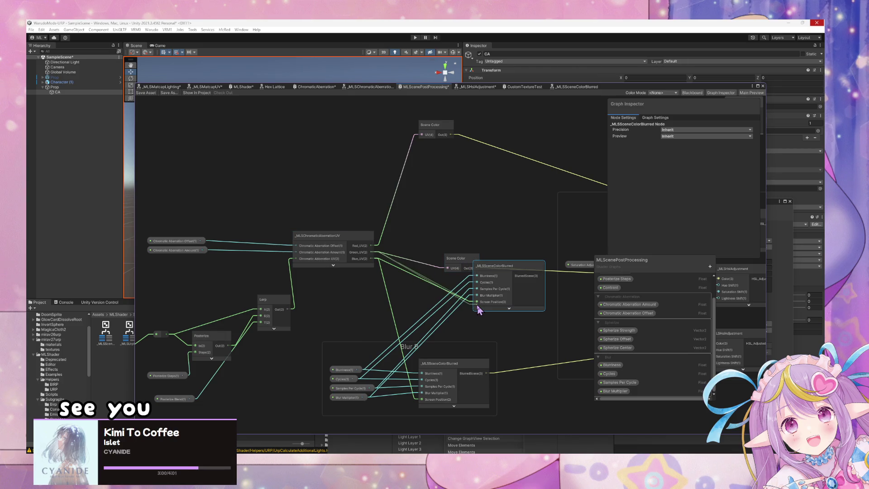
{"action": "mouse_move", "coordinate": [547, 281]}
{"action": "left_mouse_down"}
{"action": "mouse_move", "coordinate": [413, 288]}
{"action": "mouse_move", "coordinate": [585, 286]}
{"action": "left_mouse_up"}
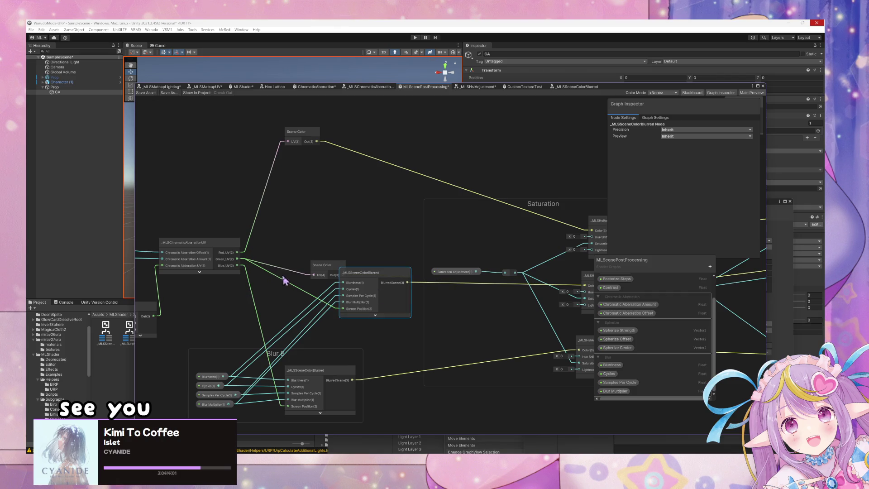
Step: Delete the lower Scene Color node, position the blurred copy, and wrap it in a new group
{"action": "left_click", "coordinate": [331, 268]}
{"action": "key", "text": "Delete"}
{"action": "left_click_drag", "start_coordinate": [381, 279], "coordinate": [331, 242]}
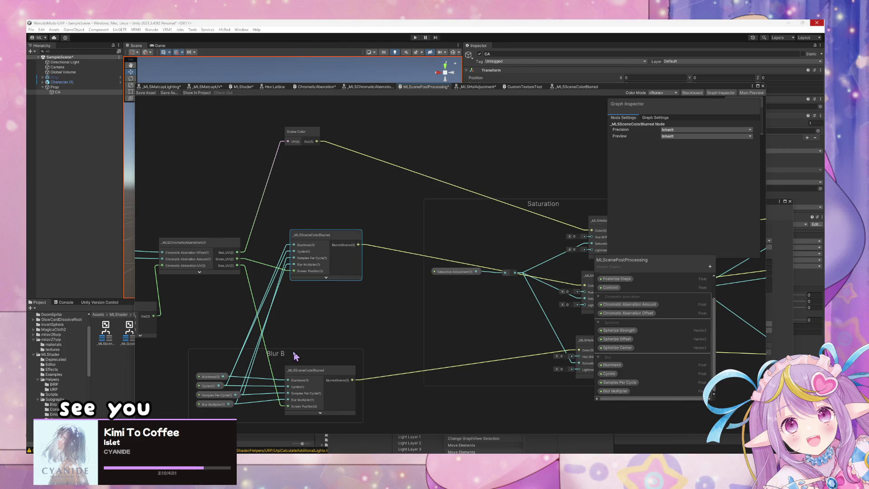
{"action": "left_click_drag", "start_coordinate": [261, 353], "coordinate": [263, 335]}
{"action": "left_click", "coordinate": [333, 236]}
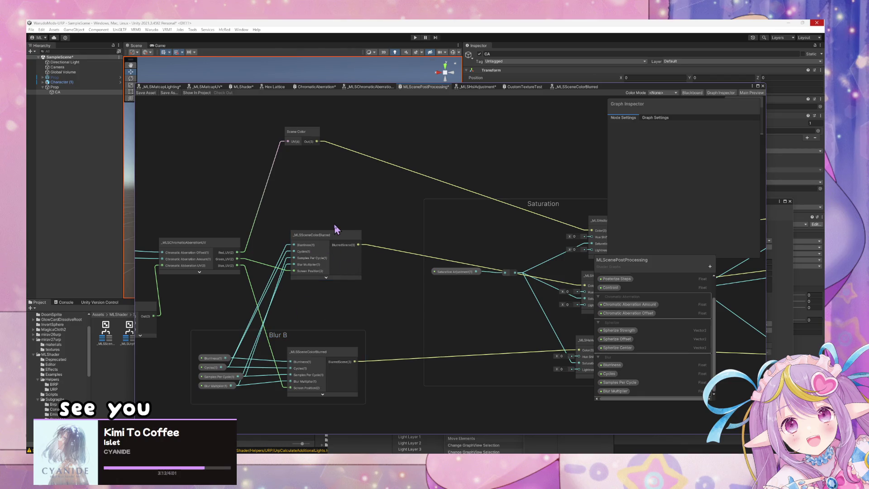
{"action": "key", "text": "ctrl+g"}
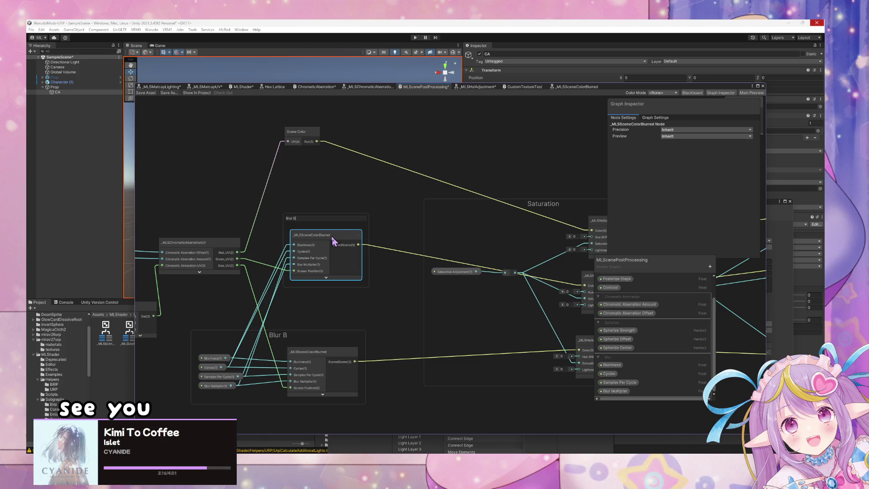
Step: Add redirect points on the Blur G, Blur B and Scene Color output wires
{"action": "left_click_drag", "start_coordinate": [330, 185], "coordinate": [343, 205]}
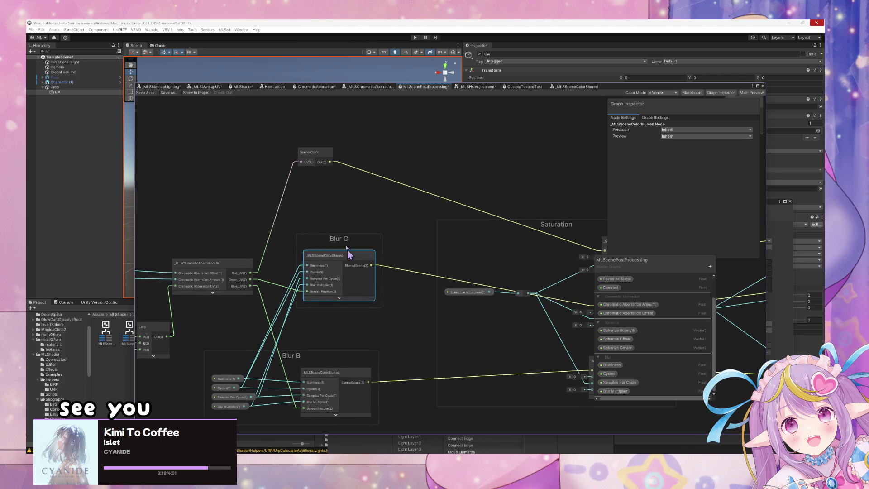
{"action": "double_click", "coordinate": [398, 271]}
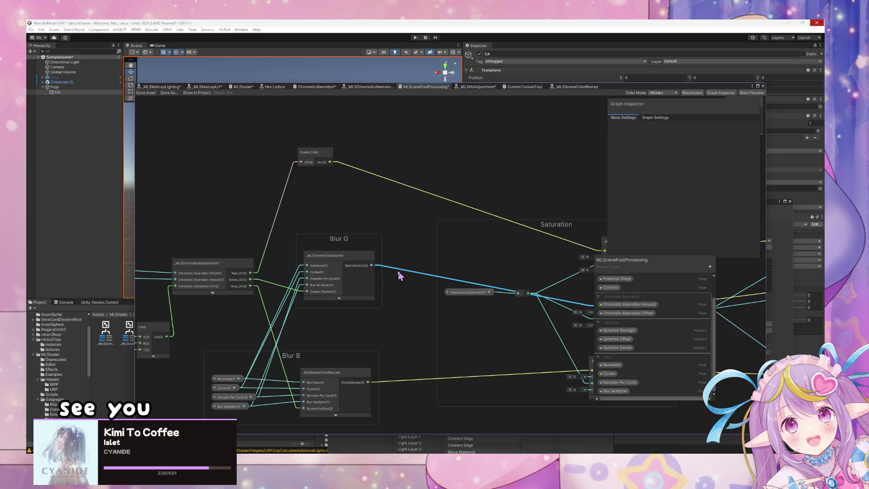
{"action": "mouse_move", "coordinate": [398, 272]}
{"action": "left_mouse_down"}
{"action": "mouse_move", "coordinate": [377, 268]}
{"action": "mouse_move", "coordinate": [401, 266]}
{"action": "left_mouse_up"}
{"action": "left_click", "coordinate": [408, 383]}
{"action": "double_click", "coordinate": [409, 383]}
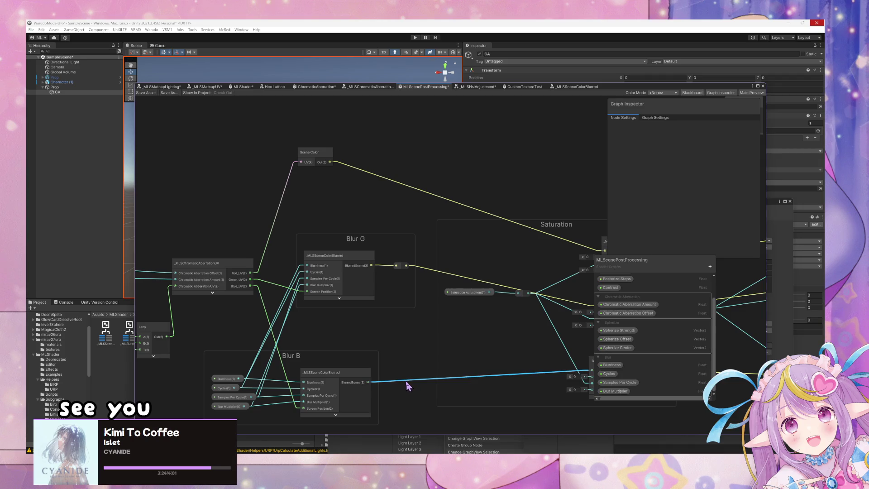
{"action": "left_click", "coordinate": [405, 261]}
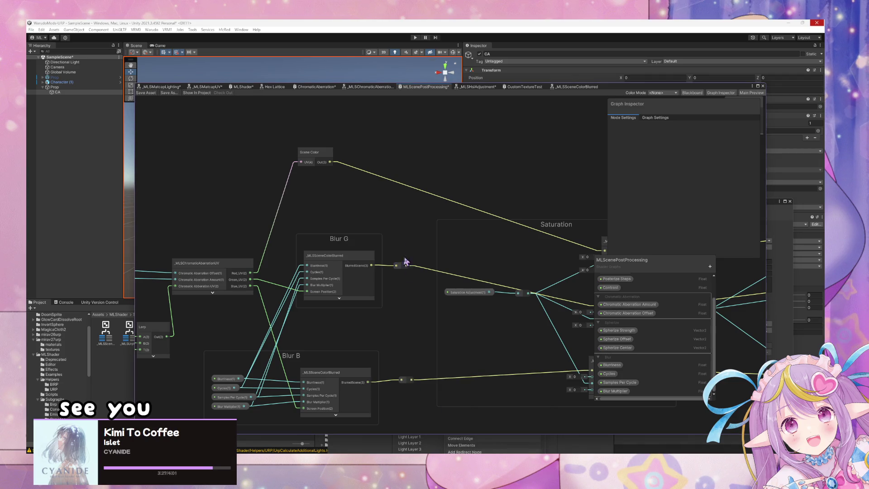
{"action": "double_click", "coordinate": [409, 188]}
{"action": "left_click_drag", "start_coordinate": [412, 190], "coordinate": [420, 192]}
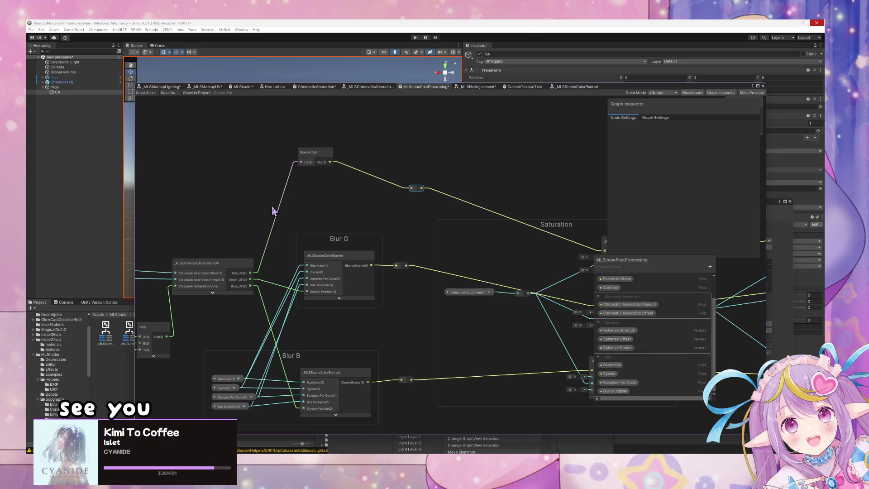
Step: Duplicate the Blur G blurred node to the top, delete the leftover Scene Color node, and group it as Blur R
{"action": "left_click", "coordinate": [336, 278]}
{"action": "key", "text": "ctrl+d"}
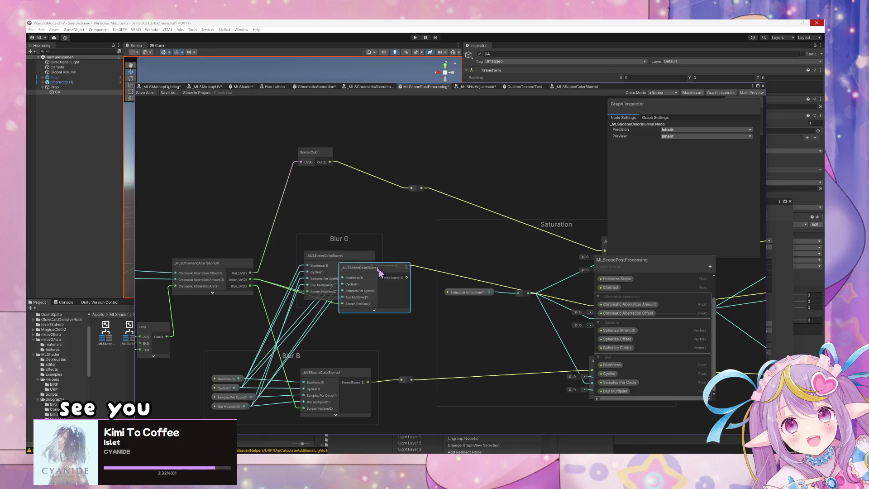
{"action": "mouse_move", "coordinate": [379, 271]}
{"action": "left_mouse_down"}
{"action": "mouse_move", "coordinate": [347, 184]}
{"action": "mouse_move", "coordinate": [352, 195]}
{"action": "mouse_move", "coordinate": [402, 191]}
{"action": "left_mouse_up"}
{"action": "left_click", "coordinate": [313, 152]}
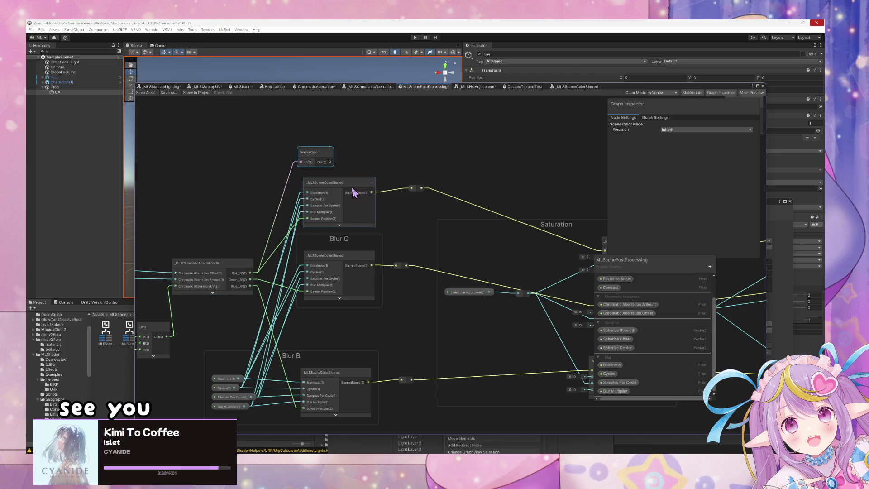
{"action": "left_click_drag", "start_coordinate": [324, 157], "coordinate": [287, 134]}
{"action": "key", "text": "Delete"}
{"action": "left_click_drag", "start_coordinate": [334, 186], "coordinate": [334, 179]}
{"action": "key", "text": "ctrl+g"}
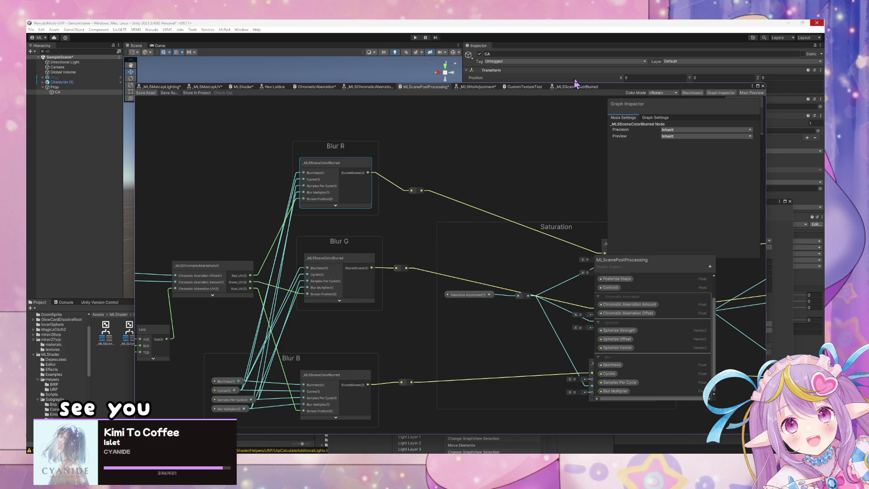
Step: Set the PostProcessing material's Contrast to 1, briefly trying higher values before settling back on 1
{"action": "left_click_drag", "start_coordinate": [637, 94], "coordinate": [457, 334]}
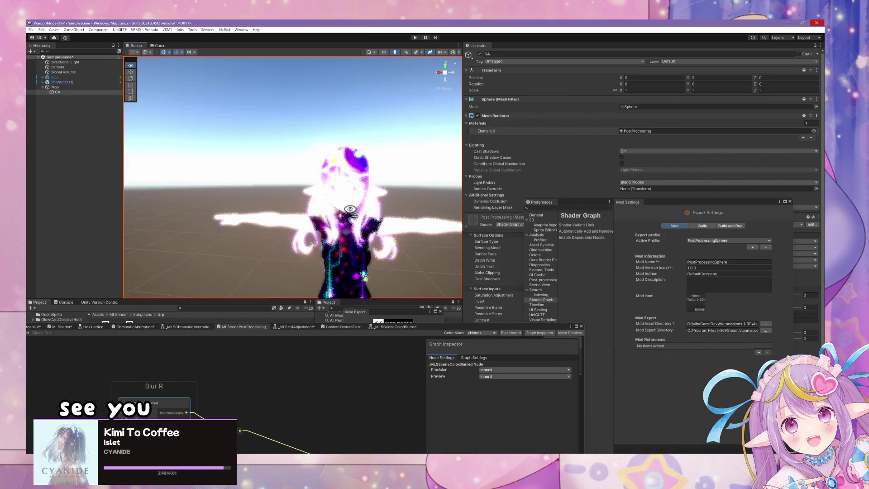
{"action": "scroll", "coordinate": [368, 227], "scroll_direction": "up", "scroll_amount": 5}
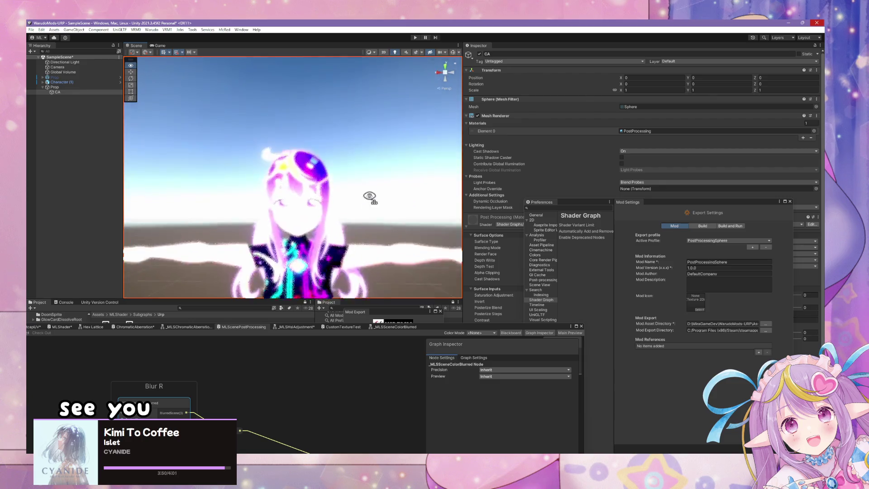
{"action": "scroll", "coordinate": [376, 213], "scroll_direction": "up", "scroll_amount": 3}
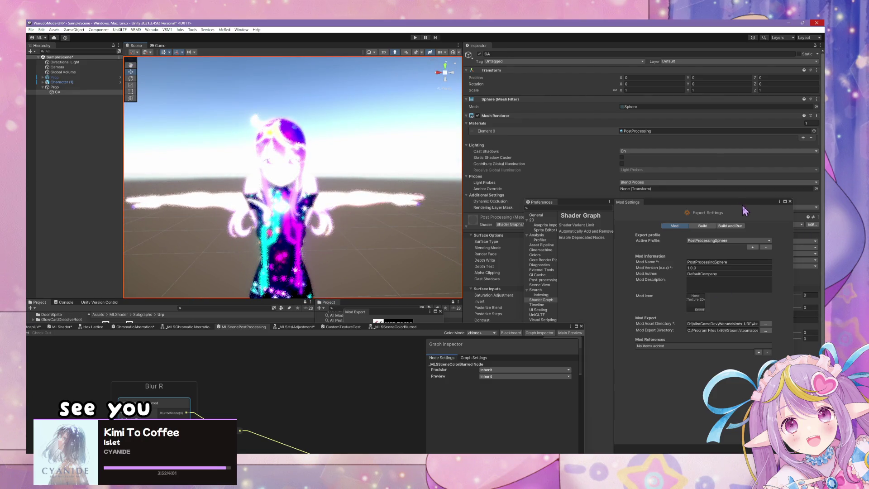
{"action": "mouse_move", "coordinate": [760, 205]}
{"action": "left_mouse_down"}
{"action": "mouse_move", "coordinate": [538, 312]}
{"action": "mouse_move", "coordinate": [494, 361]}
{"action": "left_mouse_up"}
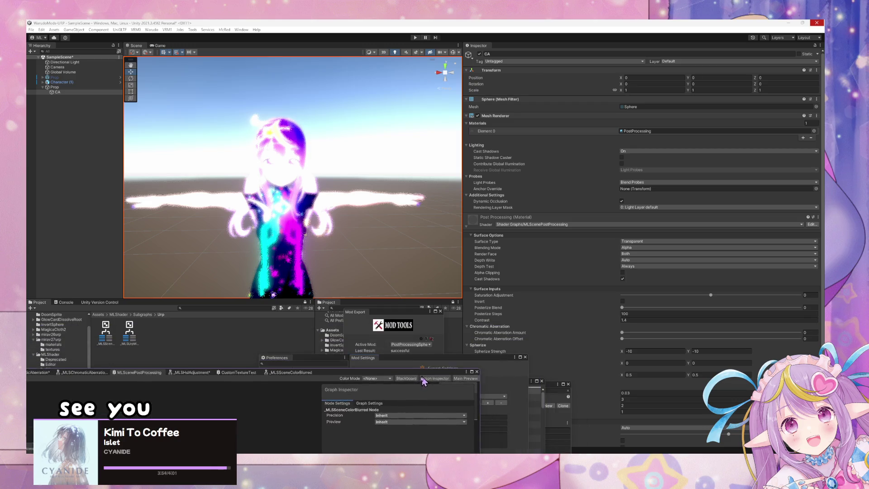
{"action": "left_click", "coordinate": [579, 323]}
{"action": "type", "text": "1"}
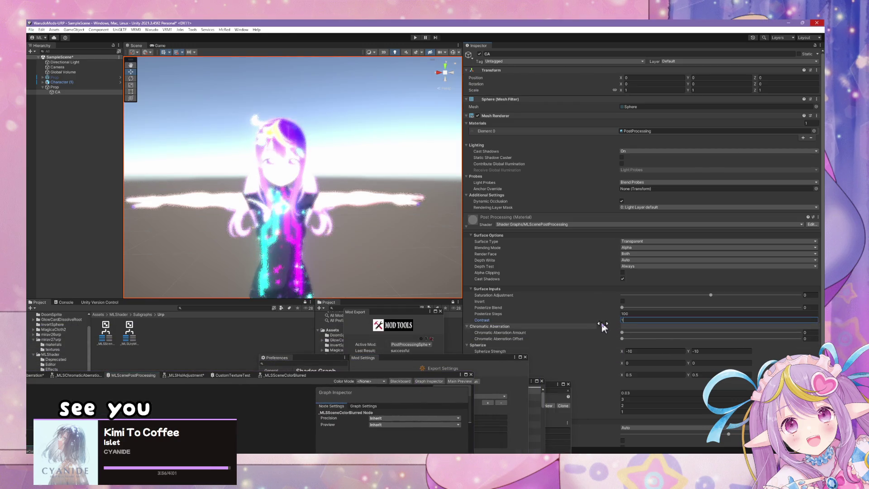
{"action": "key", "text": "Return"}
{"action": "scroll", "coordinate": [383, 217], "scroll_direction": "down", "scroll_amount": 3}
{"action": "scroll", "coordinate": [383, 218], "scroll_direction": "down", "scroll_amount": 2}
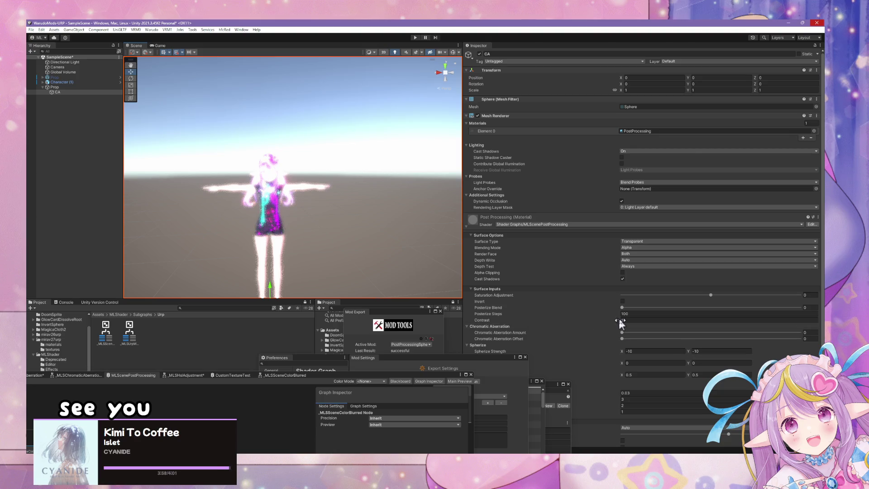
{"action": "mouse_move", "coordinate": [616, 320]}
{"action": "left_mouse_down"}
{"action": "mouse_move", "coordinate": [602, 320]}
{"action": "mouse_move", "coordinate": [627, 321]}
{"action": "mouse_move", "coordinate": [607, 316]}
{"action": "mouse_move", "coordinate": [618, 331]}
{"action": "left_mouse_up"}
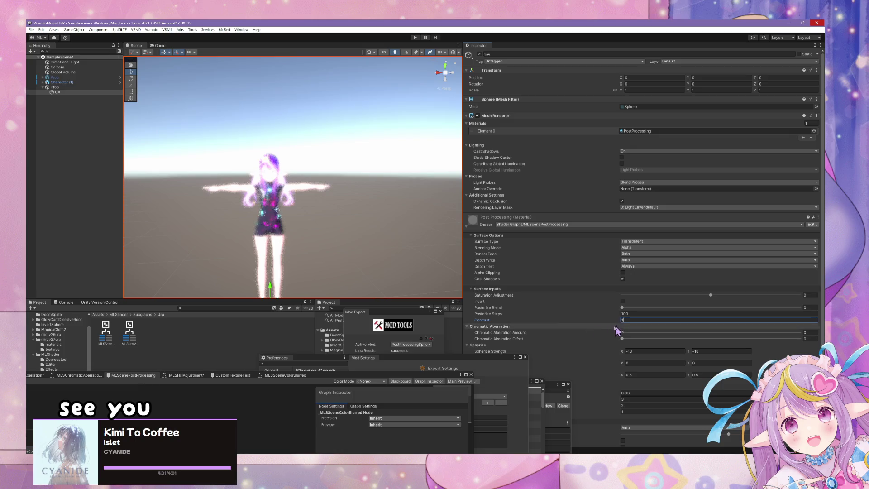
{"action": "key", "text": "Return"}
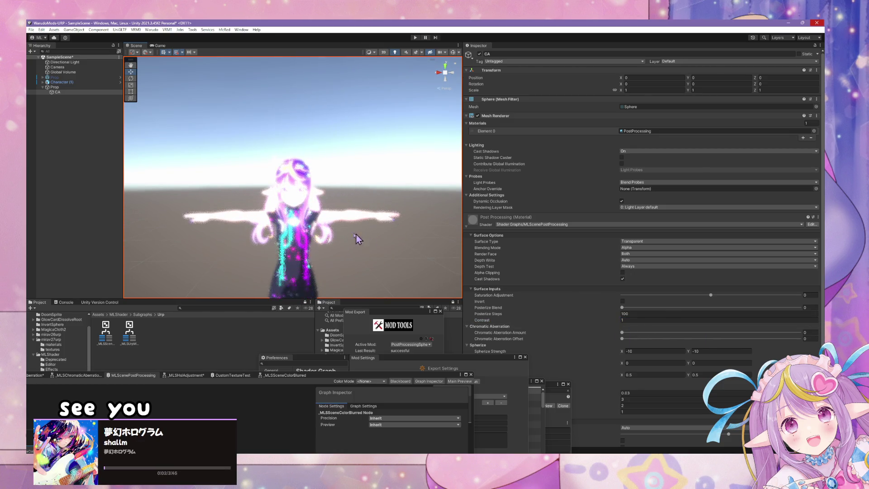
{"action": "left_click", "coordinate": [483, 365]}
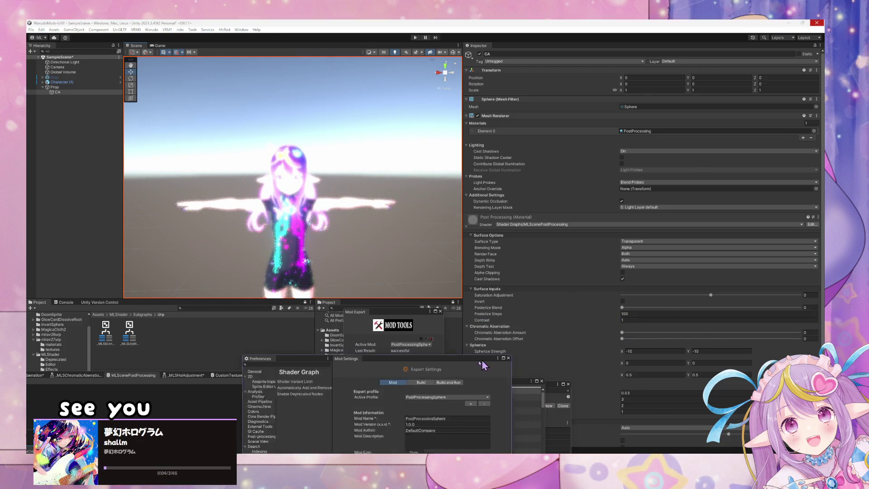
{"action": "left_click_drag", "start_coordinate": [536, 388], "coordinate": [326, 381]}
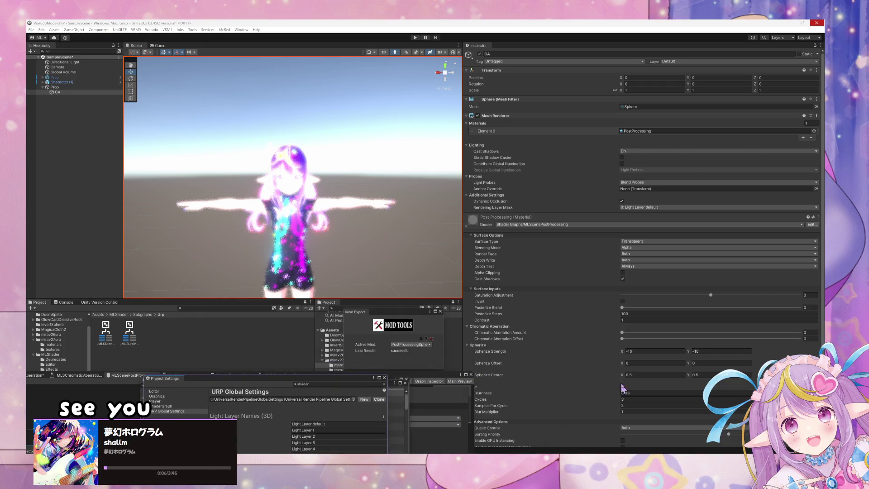
Step: Set the material's Blurriness to 0.06
{"action": "left_click", "coordinate": [622, 392]}
{"action": "type", "text": "1.05"}
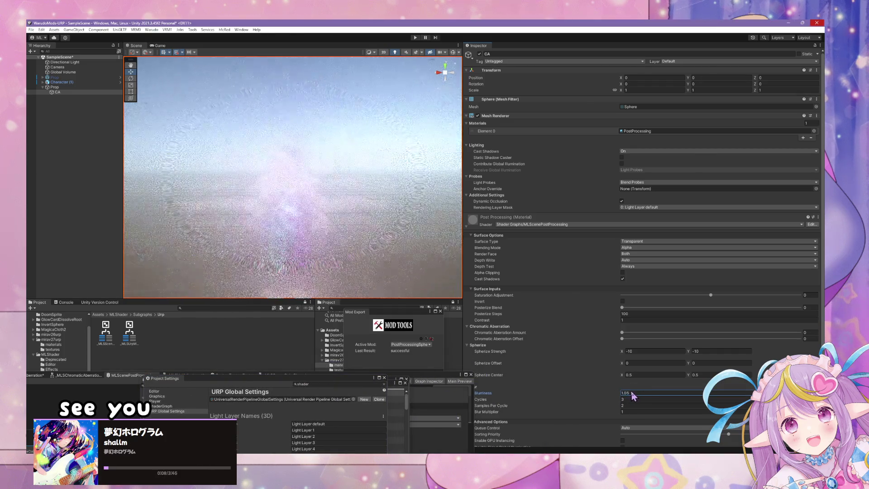
{"action": "type", "text": "0.5"}
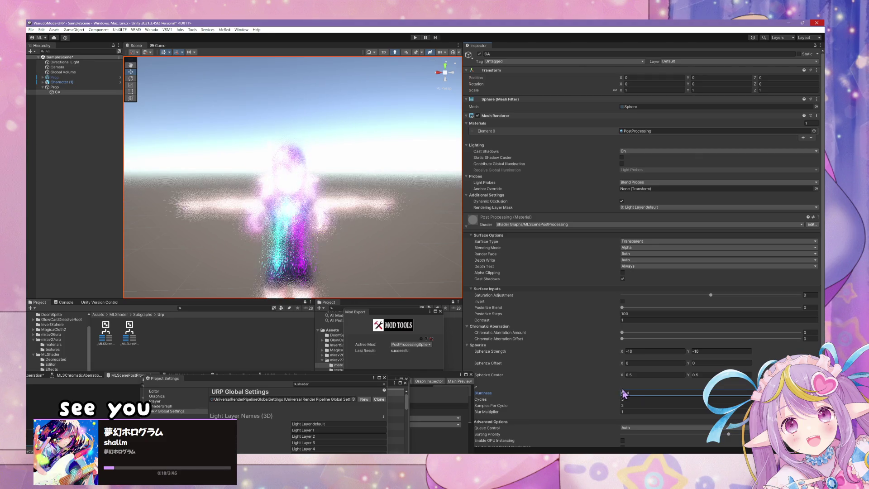
{"action": "left_click", "coordinate": [625, 393]}
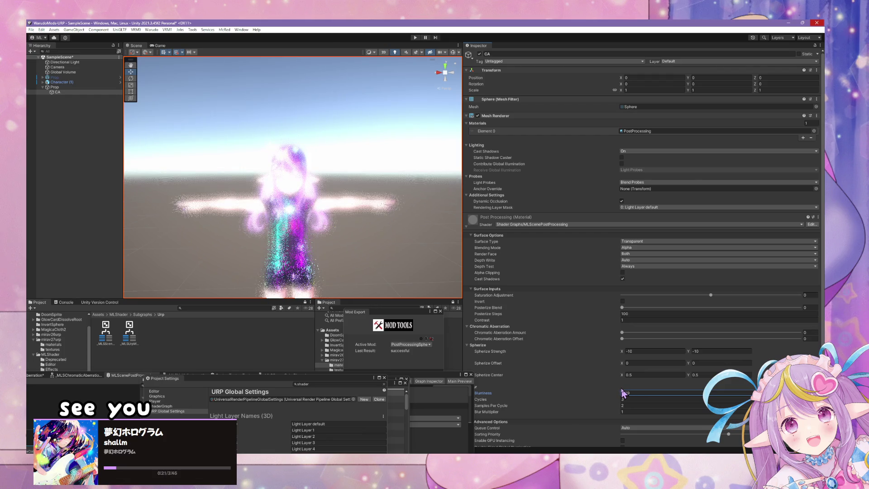
{"action": "key", "text": "Return"}
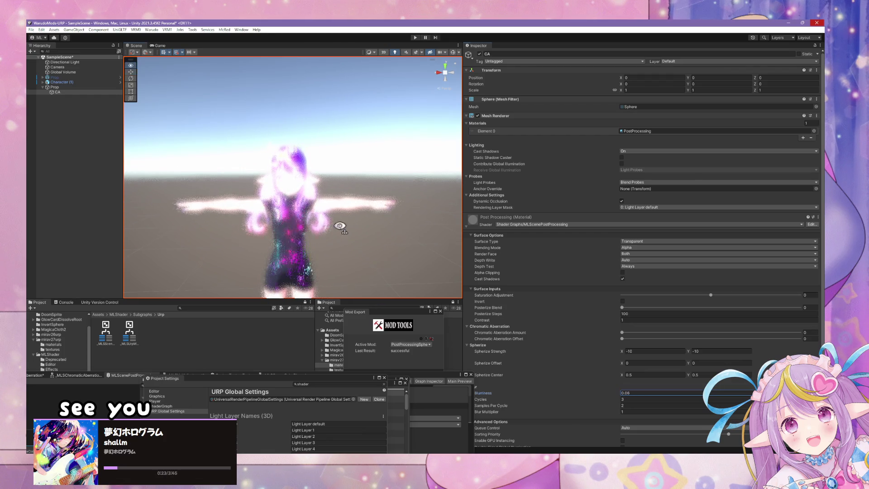
{"action": "mouse_move", "coordinate": [353, 239]}
{"action": "left_mouse_down"}
{"action": "mouse_move", "coordinate": [238, 240]}
{"action": "mouse_move", "coordinate": [300, 222]}
{"action": "mouse_move", "coordinate": [415, 271]}
{"action": "mouse_move", "coordinate": [368, 271]}
{"action": "mouse_move", "coordinate": [368, 258]}
{"action": "mouse_move", "coordinate": [305, 223]}
{"action": "mouse_move", "coordinate": [325, 223]}
{"action": "left_mouse_up"}
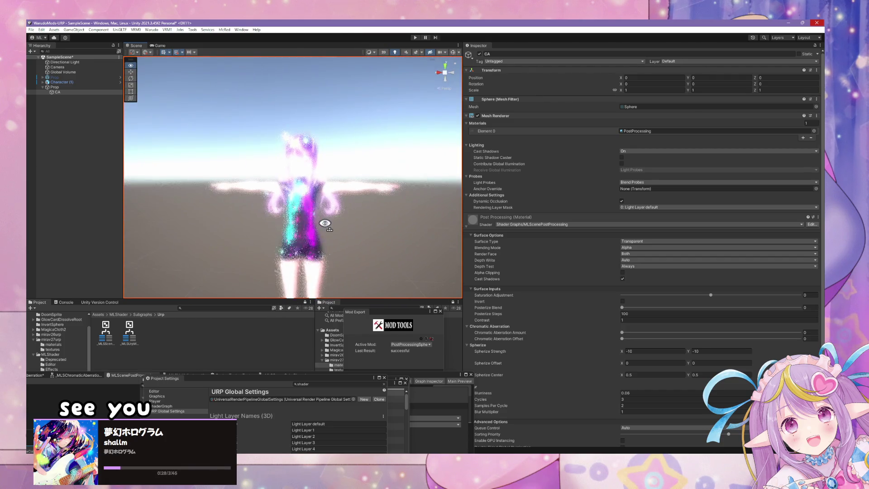
Step: Set Blur Multiplier to 0.55 and Samples Per Cycle to 3.76, checking the character in the scene
{"action": "left_click", "coordinate": [623, 412]}
{"action": "type", "text": "0.01"}
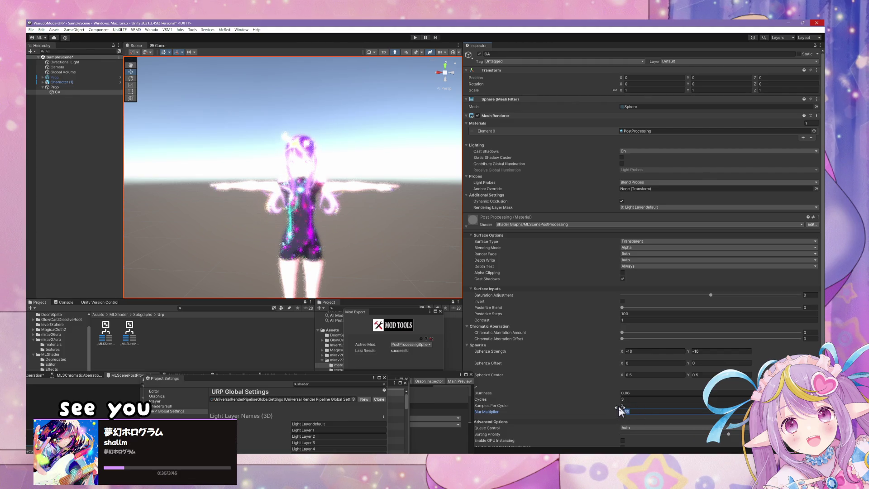
{"action": "left_click_drag", "start_coordinate": [619, 406], "coordinate": [648, 412]}
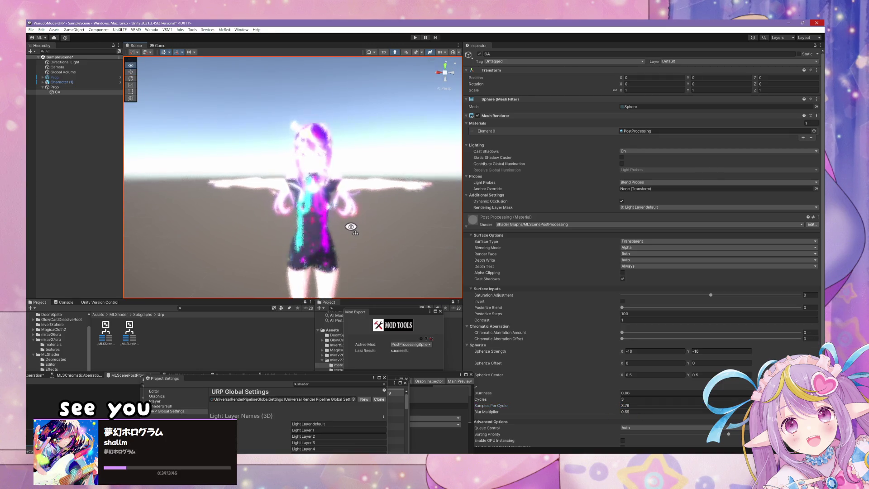
{"action": "left_click_drag", "start_coordinate": [351, 226], "coordinate": [374, 211]}
{"action": "scroll", "coordinate": [339, 247], "scroll_direction": "down", "scroll_amount": 6}
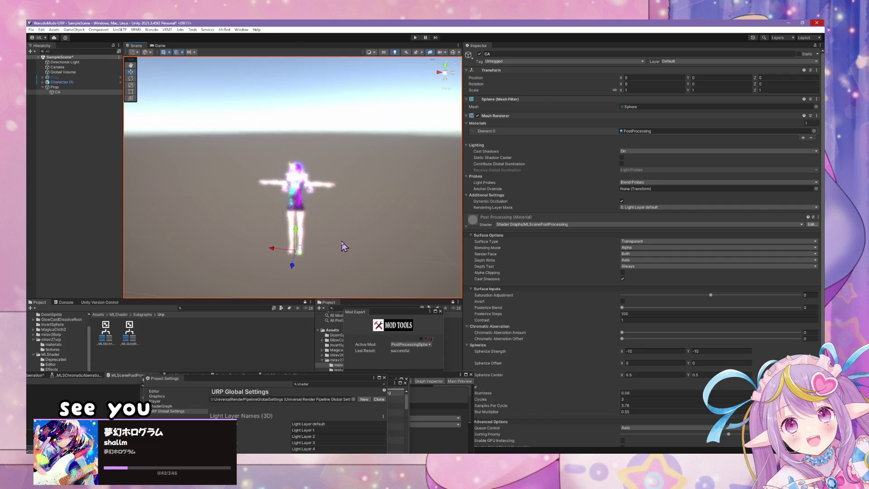
{"action": "left_click_drag", "start_coordinate": [342, 245], "coordinate": [381, 262]}
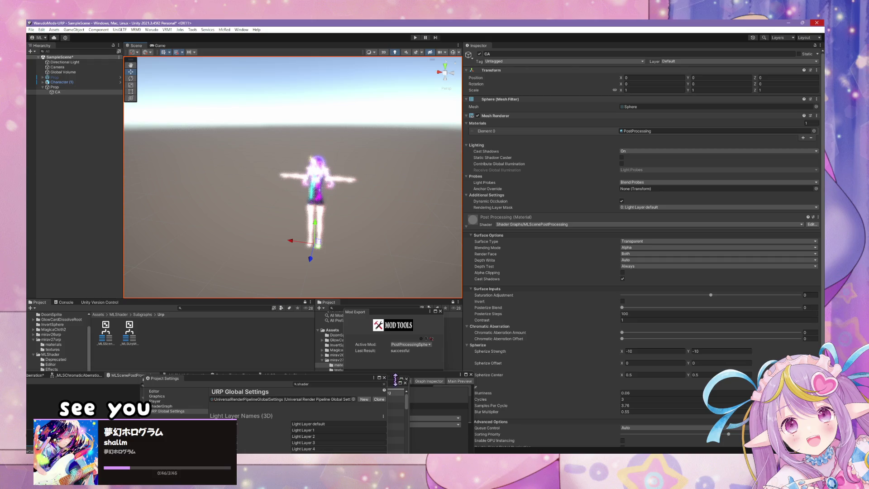
{"action": "left_click_drag", "start_coordinate": [244, 382], "coordinate": [484, 396]}
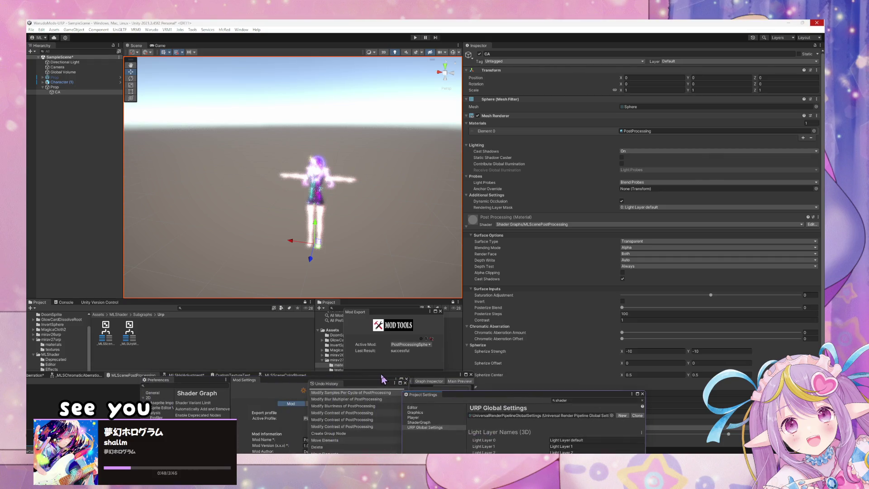
{"action": "mouse_move", "coordinate": [382, 375]}
{"action": "left_mouse_down"}
{"action": "mouse_move", "coordinate": [501, 265]}
{"action": "mouse_move", "coordinate": [702, 125]}
{"action": "left_mouse_up"}
{"action": "scroll", "coordinate": [465, 335], "scroll_direction": "down", "scroll_amount": 4}
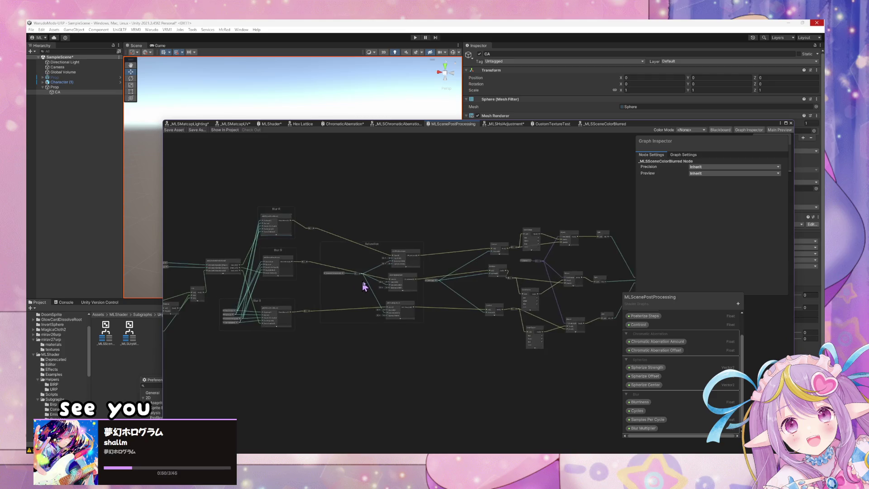
{"action": "scroll", "coordinate": [364, 286], "scroll_direction": "up", "scroll_amount": 4}
{"action": "scroll", "coordinate": [333, 289], "scroll_direction": "down", "scroll_amount": 3}
{"action": "scroll", "coordinate": [476, 310], "scroll_direction": "up", "scroll_amount": 2}
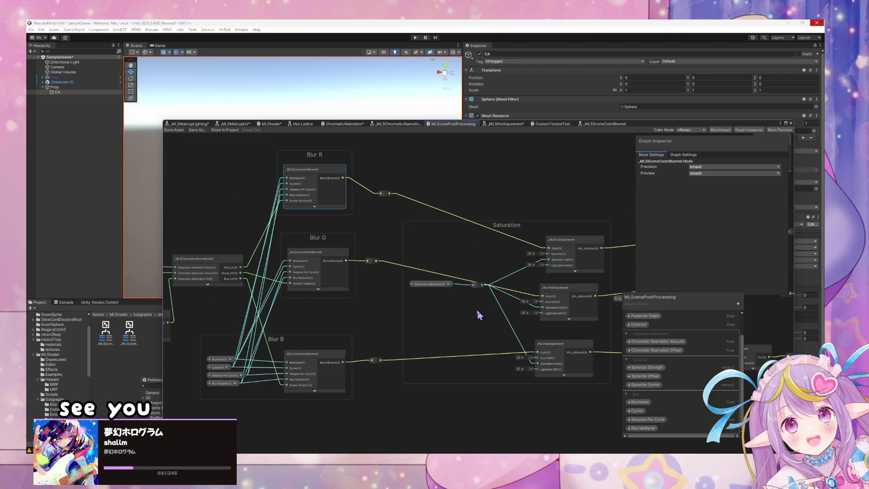
{"action": "left_click_drag", "start_coordinate": [515, 327], "coordinate": [437, 333]}
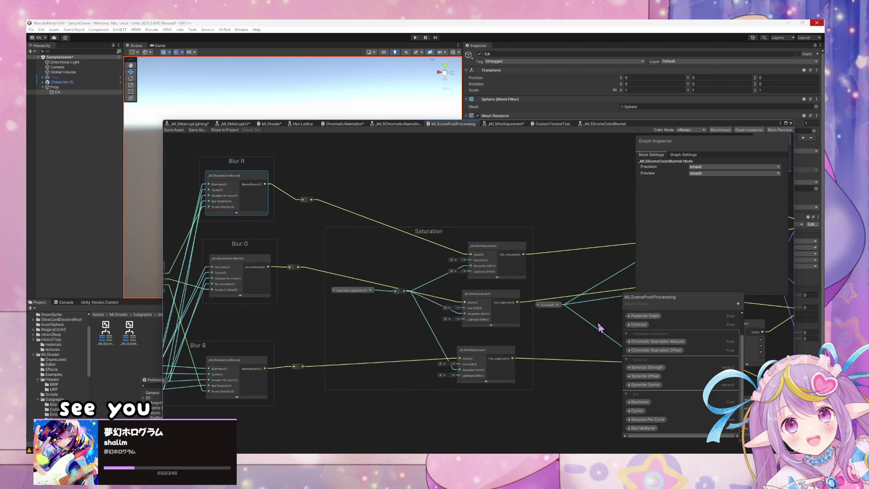
{"action": "mouse_move", "coordinate": [455, 292]}
{"action": "left_mouse_down"}
{"action": "mouse_move", "coordinate": [411, 281]}
{"action": "mouse_move", "coordinate": [504, 260]}
{"action": "left_mouse_up"}
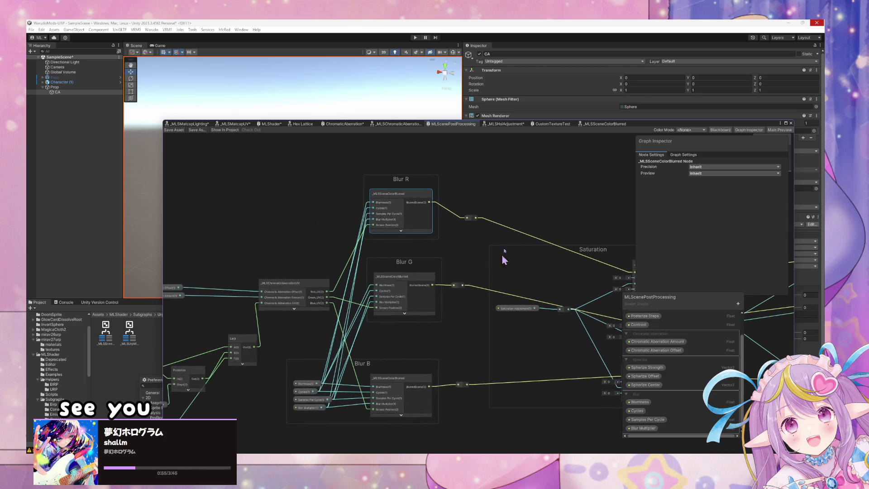
{"action": "left_click_drag", "start_coordinate": [687, 127], "coordinate": [482, 366]}
Step: Scroll the Inspector to the PostProcessing material's Surface Options and its Blending Mode setting
{"action": "scroll", "coordinate": [349, 224], "scroll_direction": "up", "scroll_amount": 5}
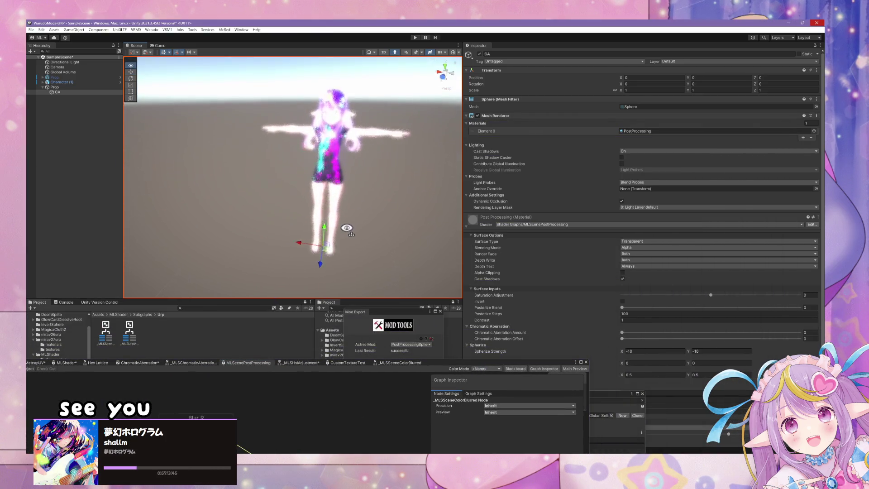
{"action": "scroll", "coordinate": [390, 187], "scroll_direction": "up", "scroll_amount": 5}
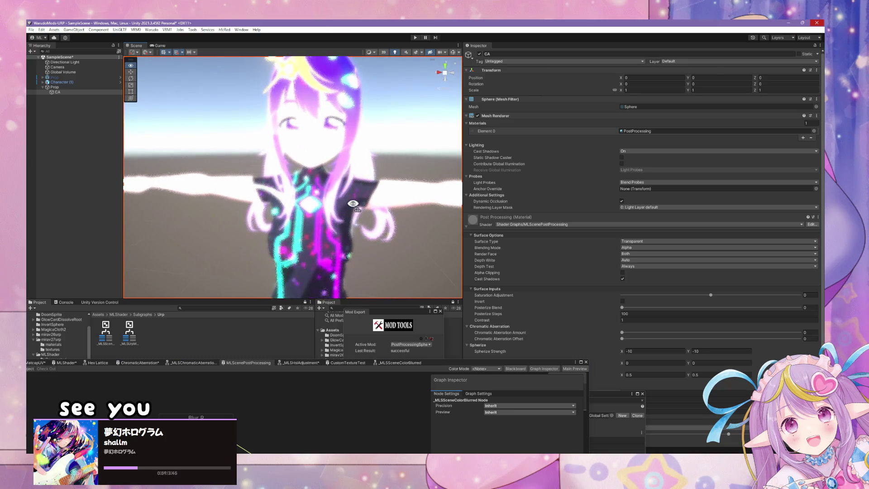
{"action": "scroll", "coordinate": [392, 204], "scroll_direction": "down", "scroll_amount": 5}
{"action": "scroll", "coordinate": [418, 208], "scroll_direction": "up", "scroll_amount": 3}
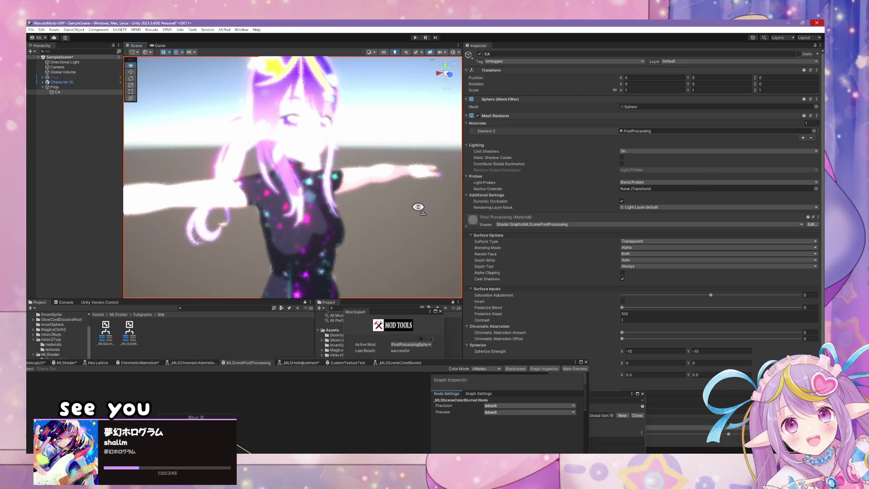
{"action": "scroll", "coordinate": [419, 207], "scroll_direction": "up", "scroll_amount": 3}
{"action": "scroll", "coordinate": [390, 205], "scroll_direction": "down", "scroll_amount": 6}
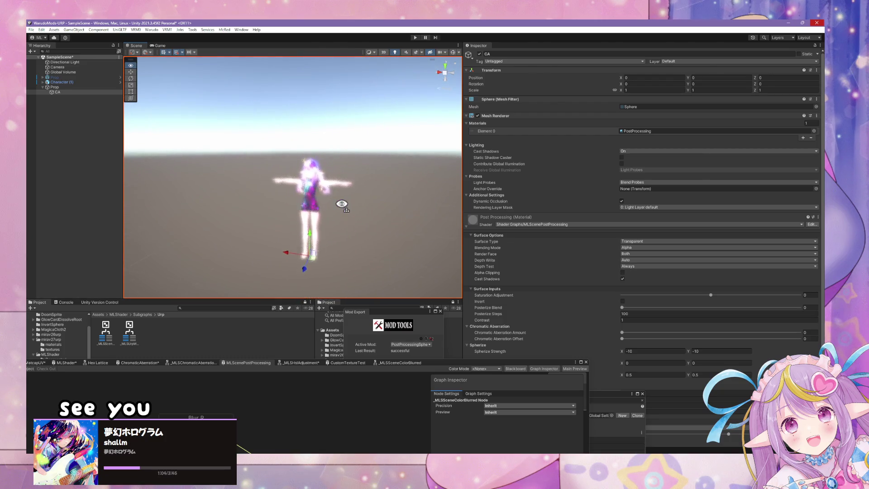
{"action": "scroll", "coordinate": [355, 203], "scroll_direction": "up", "scroll_amount": 2}
{"action": "scroll", "coordinate": [355, 203], "scroll_direction": "up", "scroll_amount": 2}
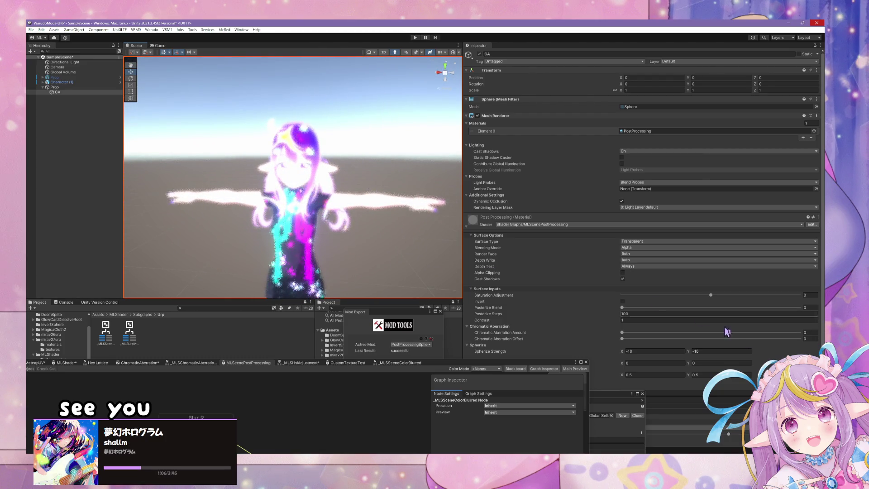
{"action": "scroll", "coordinate": [739, 342], "scroll_direction": "down", "scroll_amount": 1}
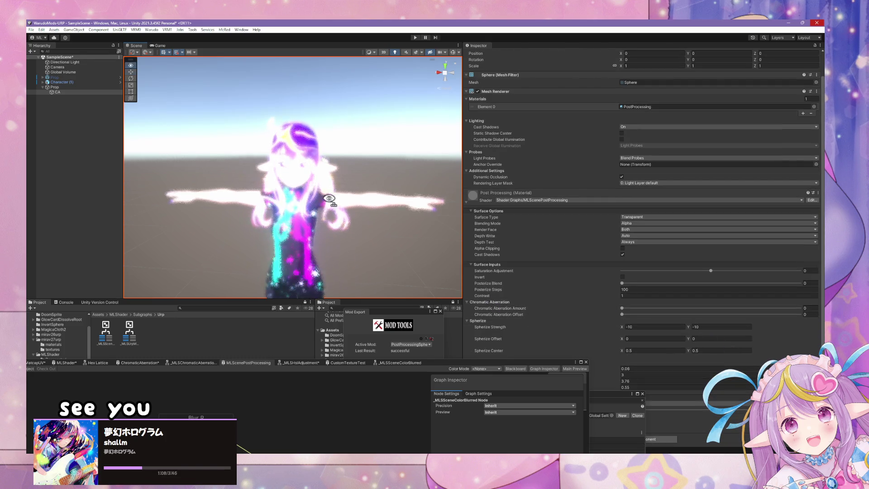
{"action": "scroll", "coordinate": [334, 200], "scroll_direction": "down", "scroll_amount": 2}
Step: Try Premultiply and Multiply blending on the sphere material, then set it back to Alpha
{"action": "left_click", "coordinate": [640, 236]}
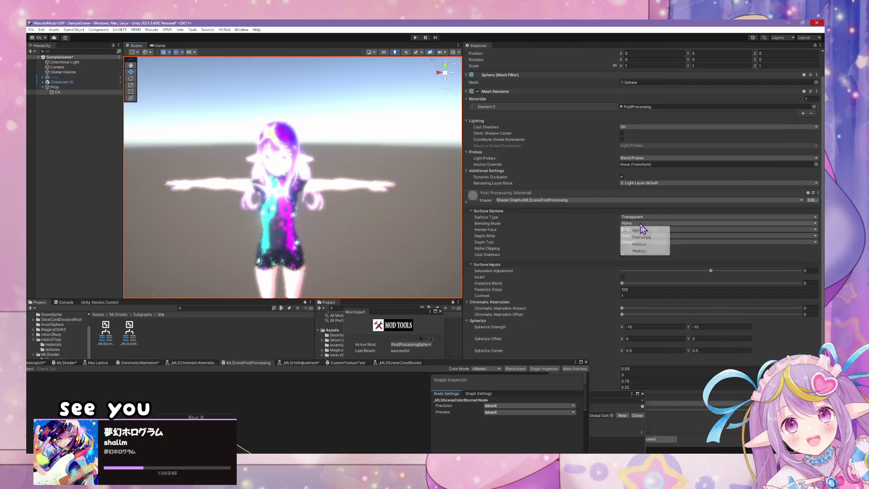
{"action": "left_click", "coordinate": [638, 232]}
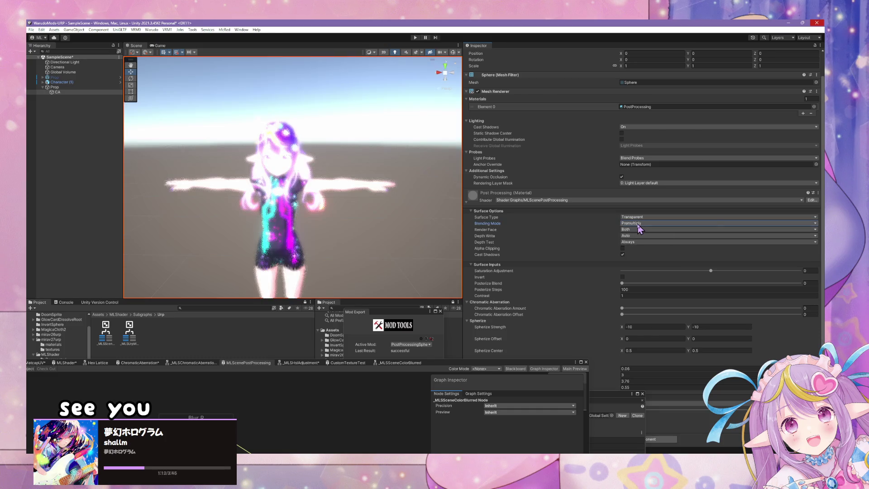
{"action": "left_click", "coordinate": [639, 224]}
{"action": "left_click", "coordinate": [639, 251]}
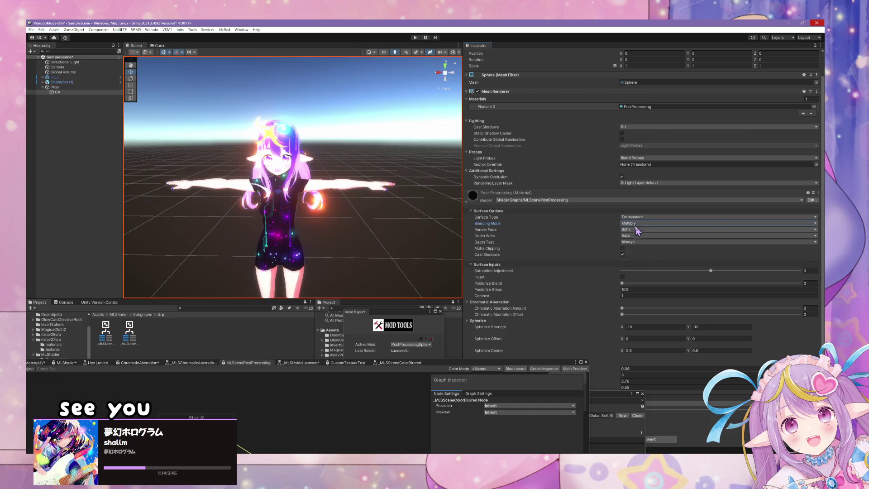
{"action": "left_click_drag", "start_coordinate": [317, 190], "coordinate": [311, 159]}
{"action": "key", "text": "f"}
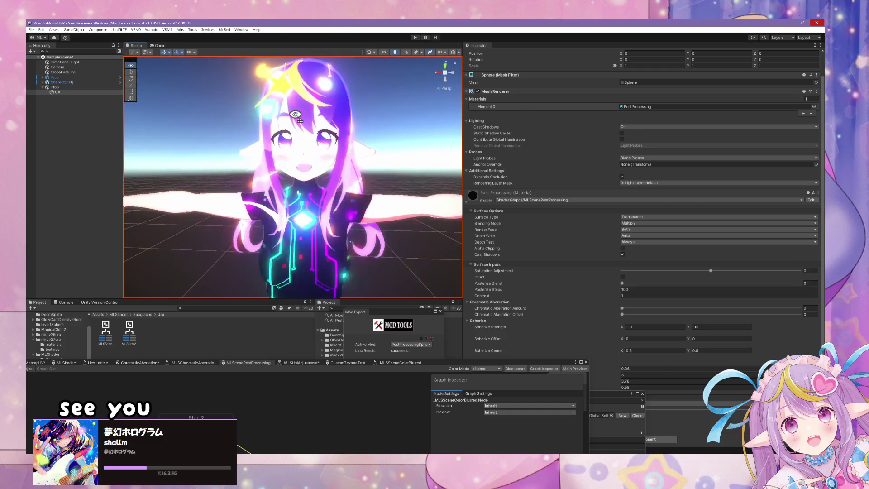
{"action": "left_click", "coordinate": [645, 223]}
{"action": "left_click", "coordinate": [638, 230]}
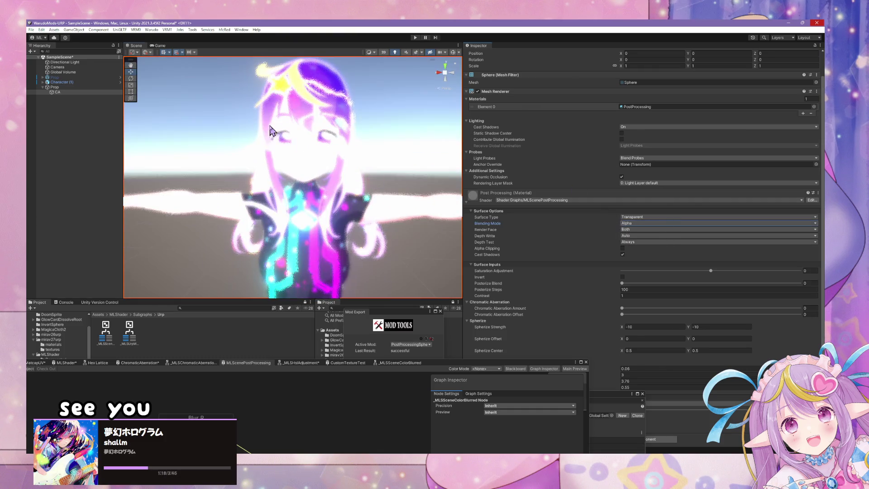
Step: Build the PostProcessingSphere mod with Warudo > Build Mod
{"action": "scroll", "coordinate": [290, 131], "scroll_direction": "down", "scroll_amount": 10}
{"action": "left_click_drag", "start_coordinate": [290, 123], "coordinate": [300, 122]}
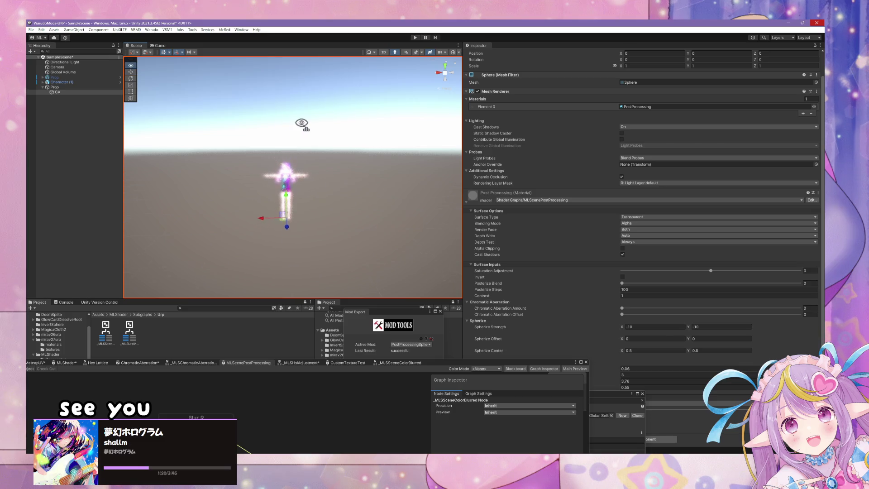
{"action": "scroll", "coordinate": [301, 122], "scroll_direction": "down", "scroll_amount": 5}
{"action": "scroll", "coordinate": [301, 122], "scroll_direction": "up", "scroll_amount": 5}
{"action": "scroll", "coordinate": [302, 122], "scroll_direction": "up", "scroll_amount": 5}
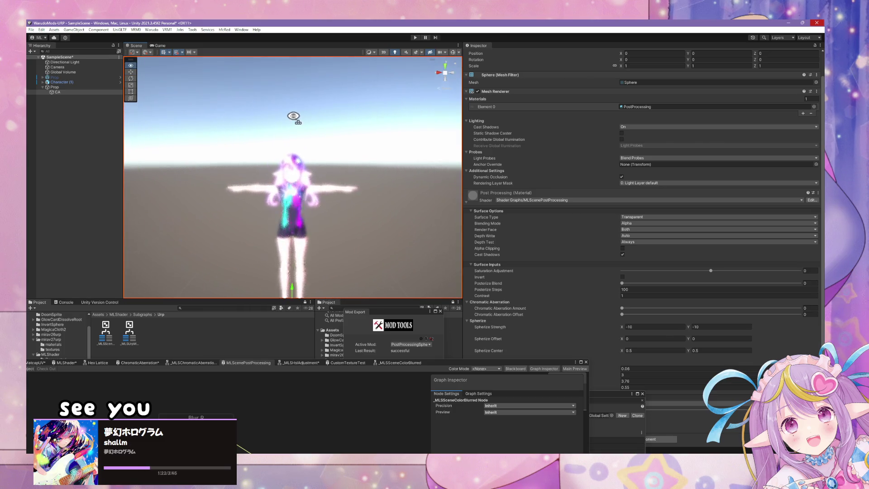
{"action": "left_click", "coordinate": [151, 29]}
{"action": "left_click", "coordinate": [170, 70]}
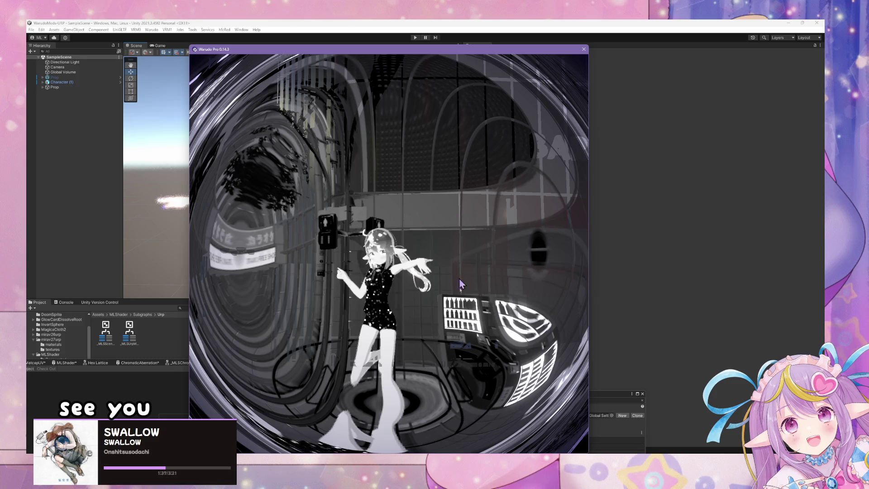
Step: Leave the Warudo preview and pick the WarudoMods-URP Unity window from the taskbar
{"action": "left_click", "coordinate": [464, 448]}
{"action": "mouse_move", "coordinate": [509, 449]}
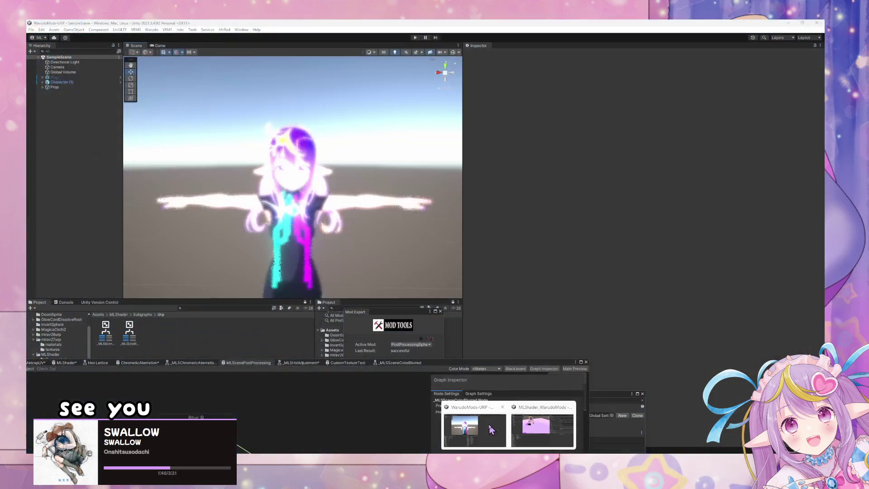
Step: In the WarudoMods-URP project, move the Shader Graph aside and run Warudo > Build Mod again
{"action": "left_click", "coordinate": [493, 429]}
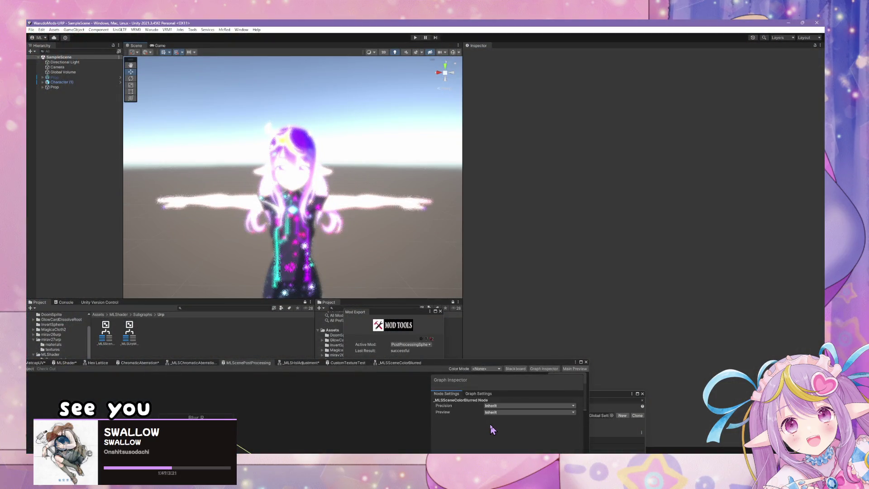
{"action": "mouse_move", "coordinate": [508, 368]}
{"action": "left_mouse_down"}
{"action": "mouse_move", "coordinate": [823, 69]}
{"action": "mouse_move", "coordinate": [798, 93]}
{"action": "left_mouse_up"}
{"action": "left_click", "coordinate": [159, 30]}
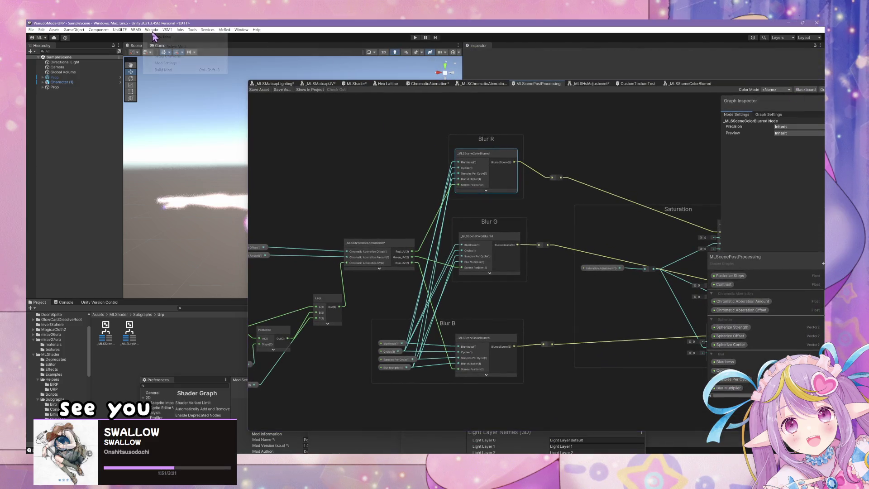
{"action": "left_click", "coordinate": [163, 70]}
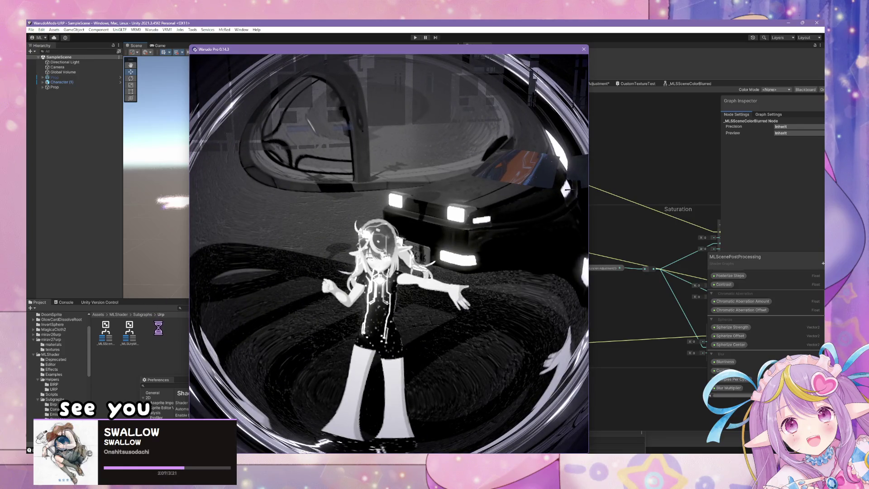
Step: Focus the Warudo preview to view the fisheye sphere effect, then return to Unity
{"action": "left_click", "coordinate": [191, 330]}
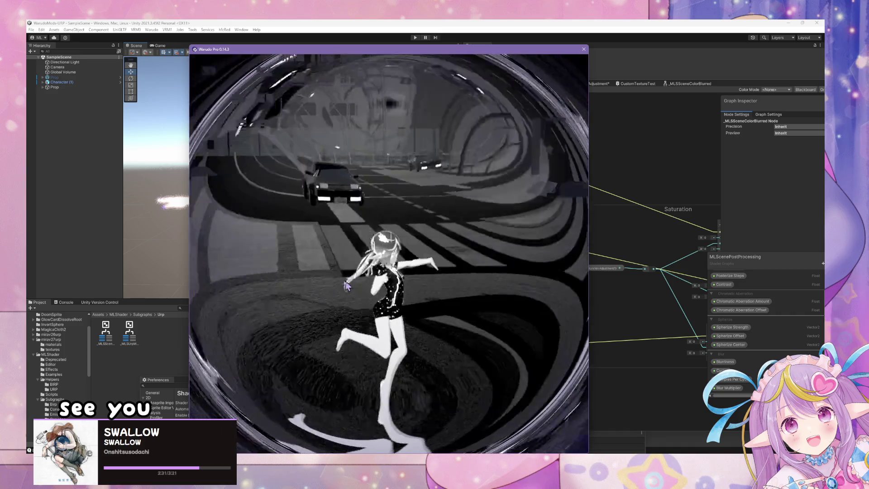
{"action": "left_click", "coordinate": [181, 239]}
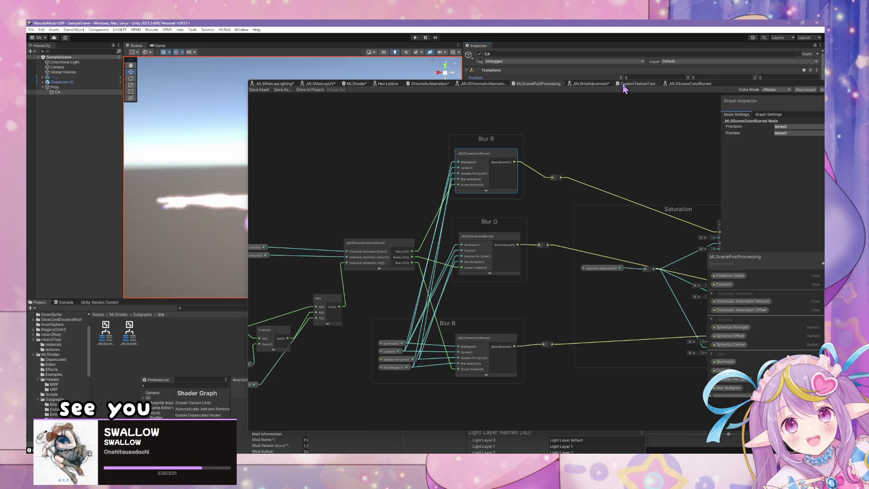
Step: Drag the Shader Graph window down to uncover the scene and the PostProcessing material settings
{"action": "left_click_drag", "start_coordinate": [743, 80], "coordinate": [653, 334]}
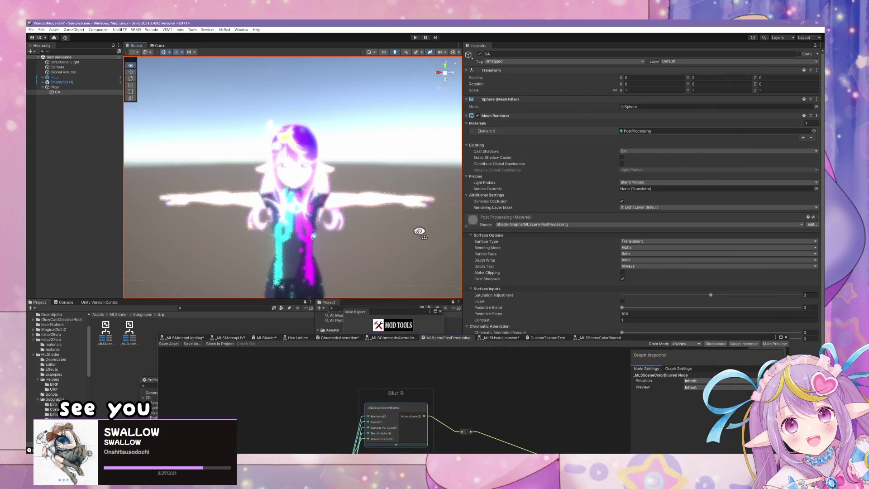
{"action": "scroll", "coordinate": [407, 244], "scroll_direction": "down", "scroll_amount": 5}
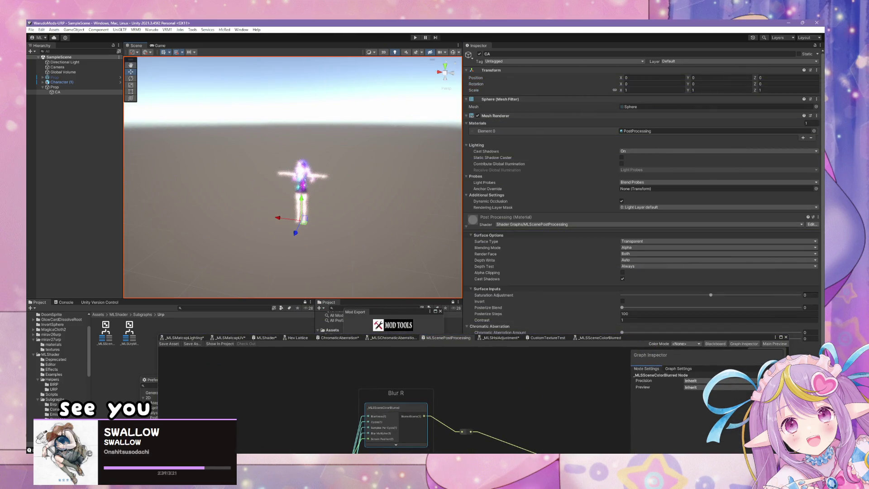
{"action": "key", "text": "alt+Tab"}
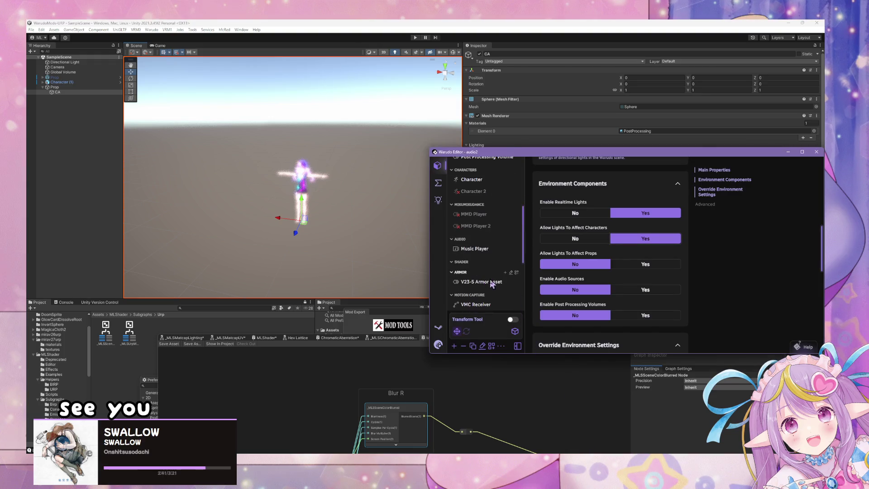
{"action": "key", "text": "alt+Tab"}
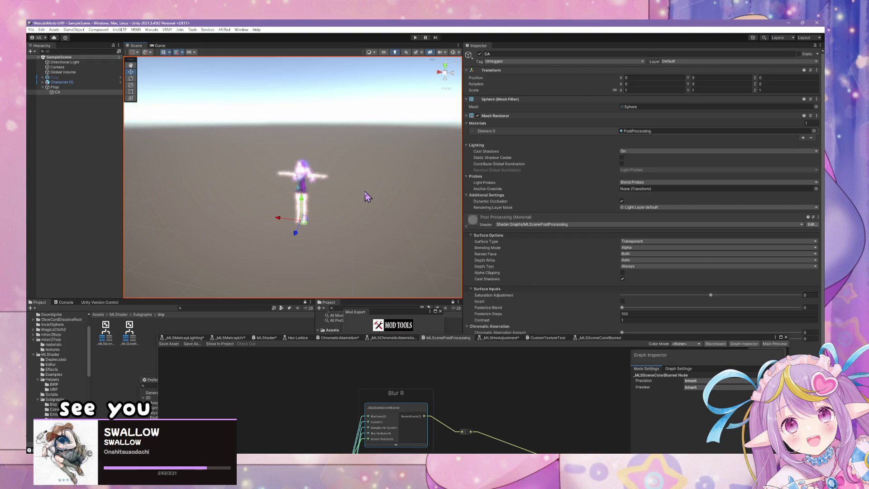
Step: Toggle Invert on and back off on the sphere material, nudging Posterize Steps
{"action": "left_click", "coordinate": [623, 301]}
{"action": "scroll", "coordinate": [439, 224], "scroll_direction": "up", "scroll_amount": 5}
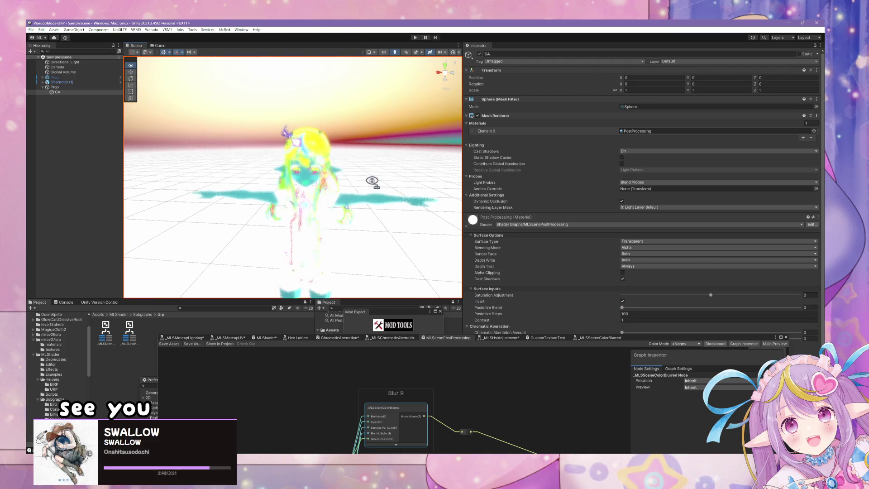
{"action": "scroll", "coordinate": [372, 181], "scroll_direction": "up", "scroll_amount": 5}
{"action": "scroll", "coordinate": [388, 180], "scroll_direction": "down", "scroll_amount": 5}
{"action": "scroll", "coordinate": [388, 183], "scroll_direction": "up", "scroll_amount": 2}
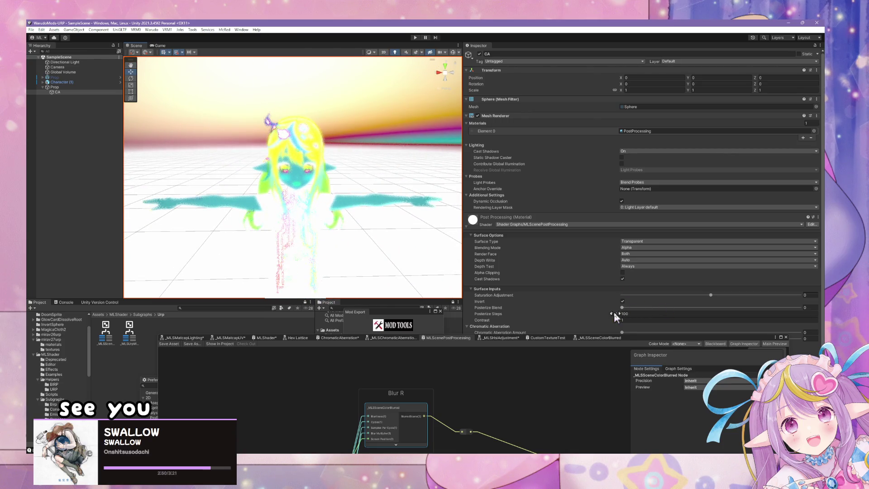
{"action": "left_click_drag", "start_coordinate": [614, 317], "coordinate": [625, 314]}
{"action": "left_click", "coordinate": [623, 301]}
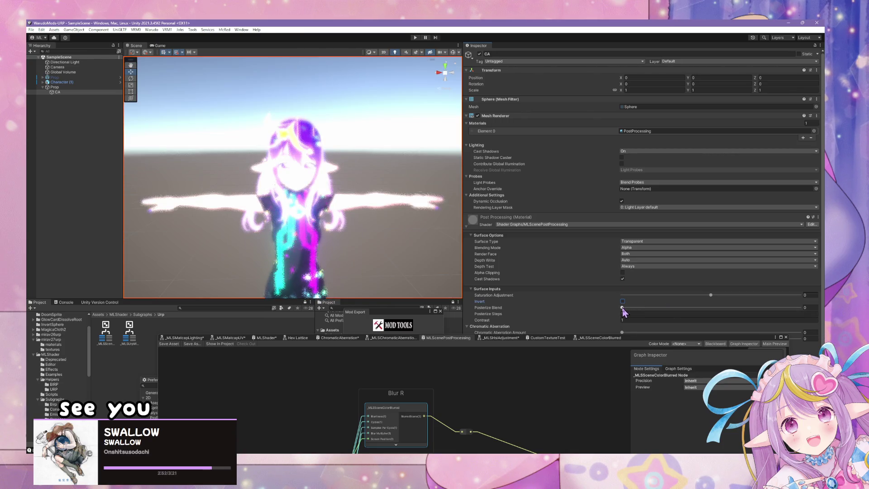
Step: Sweep Posterize Blend between about 0.26 and 1, then reset it to 0
{"action": "mouse_move", "coordinate": [688, 314]}
{"action": "left_mouse_down"}
{"action": "mouse_move", "coordinate": [747, 313]}
{"action": "mouse_move", "coordinate": [612, 312]}
{"action": "mouse_move", "coordinate": [799, 307]}
{"action": "left_mouse_up"}
{"action": "left_click_drag", "start_coordinate": [368, 213], "coordinate": [382, 204]}
{"action": "scroll", "coordinate": [381, 203], "scroll_direction": "up", "scroll_amount": 3}
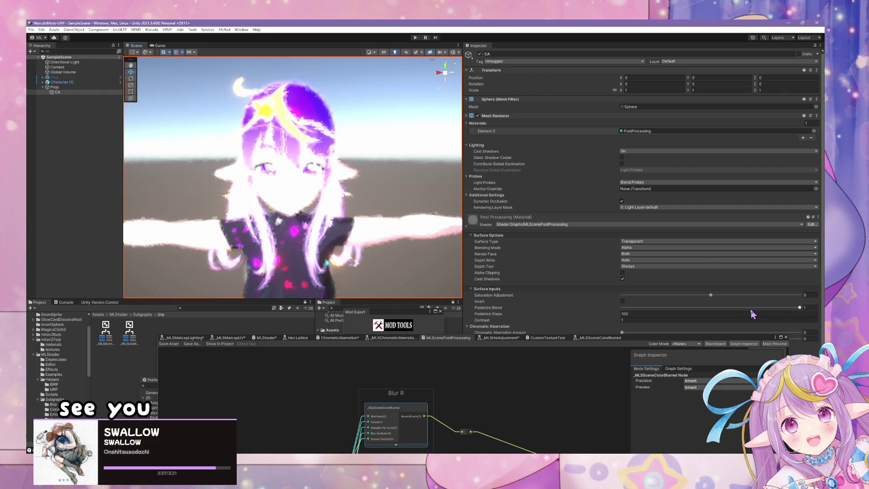
{"action": "left_click_drag", "start_coordinate": [799, 309], "coordinate": [638, 313]}
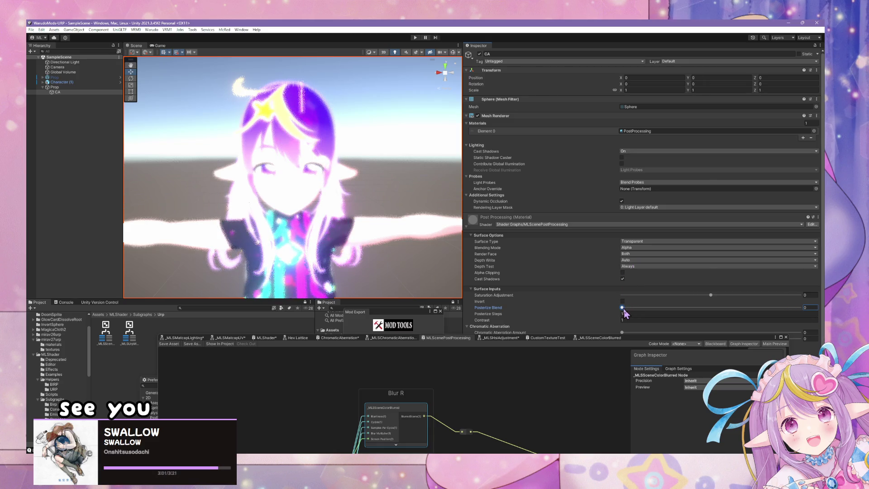
{"action": "left_click_drag", "start_coordinate": [734, 320], "coordinate": [804, 321]}
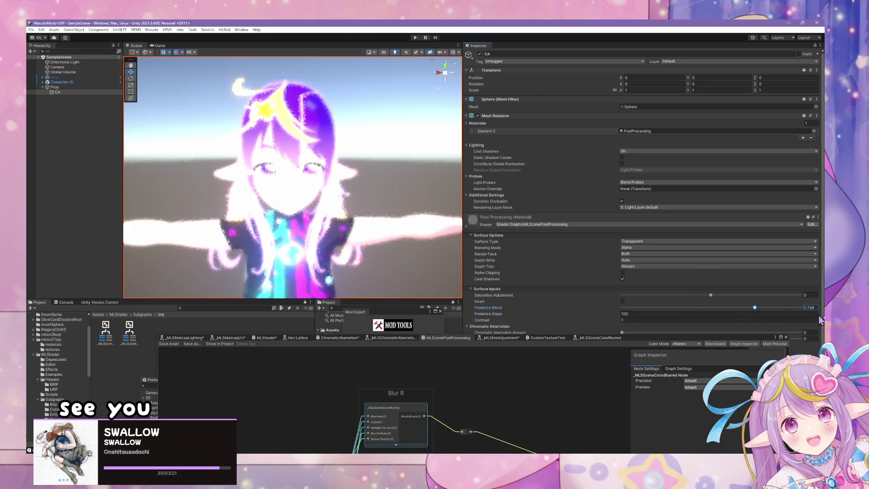
{"action": "left_click", "coordinate": [622, 308]}
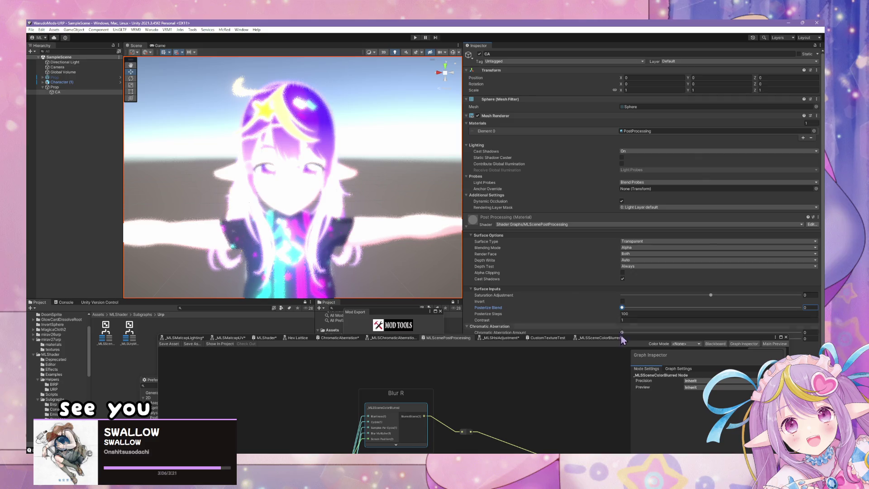
Step: Move the Shader Graph to the lower left and switch to the Warudo preview
{"action": "mouse_move", "coordinate": [656, 339]}
{"action": "left_mouse_down"}
{"action": "mouse_move", "coordinate": [365, 289]}
{"action": "mouse_move", "coordinate": [317, 271]}
{"action": "left_mouse_up"}
{"action": "scroll", "coordinate": [574, 258], "scroll_direction": "down", "scroll_amount": 3}
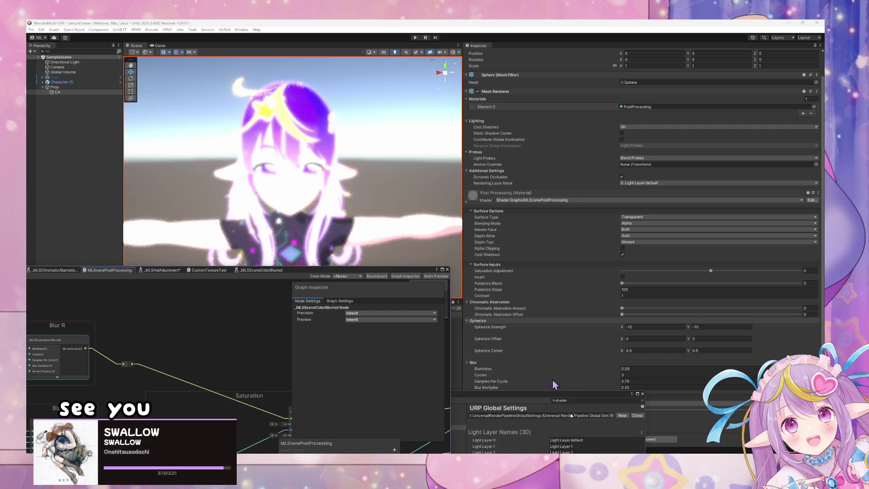
{"action": "key", "text": "alt+Tab"}
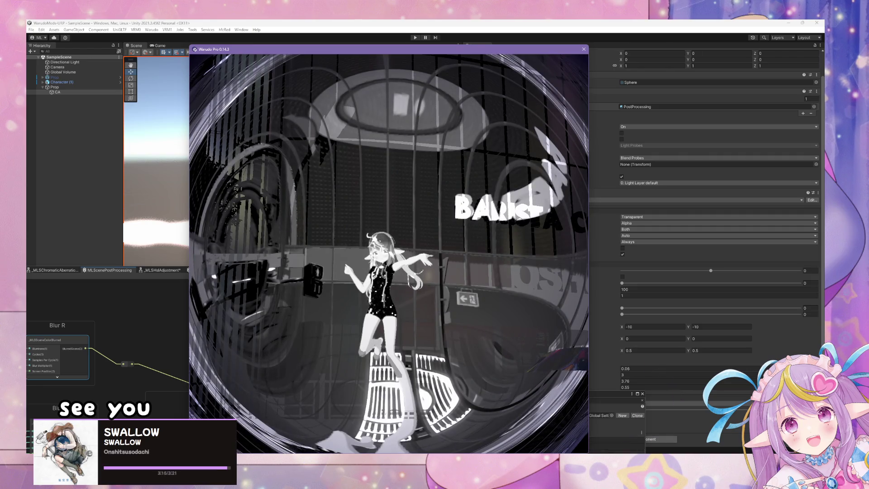
Step: Select Prop 2 in Warudo Editor and remove its PostProcessing/_Saturation_Adjustment material override
{"action": "key", "text": "alt+Tab"}
{"action": "scroll", "coordinate": [584, 276], "scroll_direction": "down", "scroll_amount": 5}
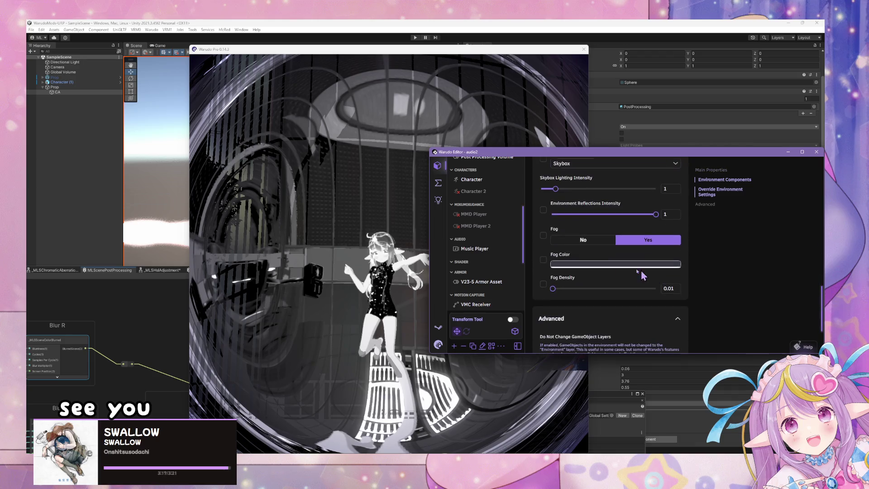
{"action": "scroll", "coordinate": [465, 260], "scroll_direction": "down", "scroll_amount": 3}
{"action": "left_click", "coordinate": [468, 267]}
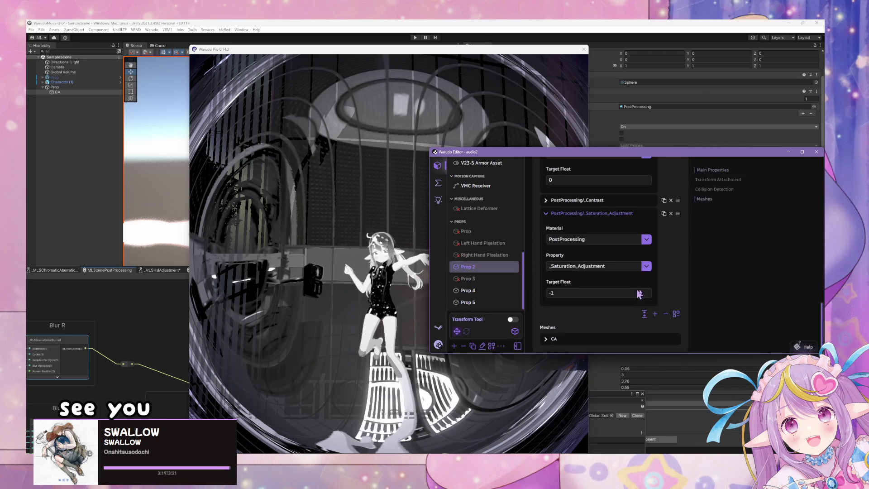
{"action": "left_click", "coordinate": [671, 214]}
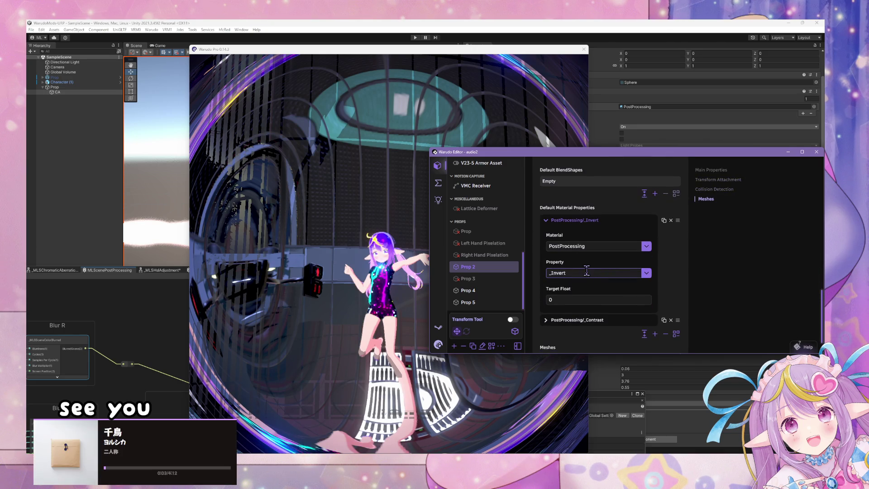
Step: Collapse _Invert, duplicate the _Contrast override, and open the new entry's Property list
{"action": "left_click", "coordinate": [593, 272]}
{"action": "scroll", "coordinate": [588, 267], "scroll_direction": "up", "scroll_amount": 1}
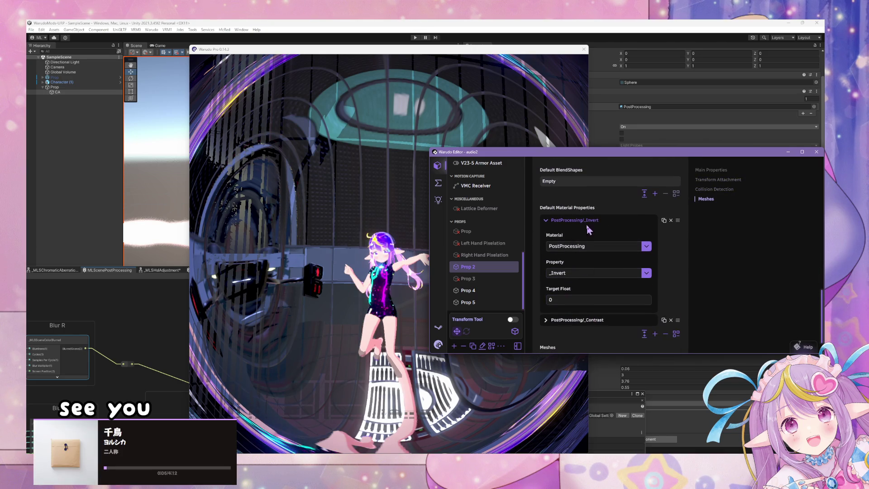
{"action": "left_click", "coordinate": [590, 220]}
{"action": "left_click", "coordinate": [664, 288]}
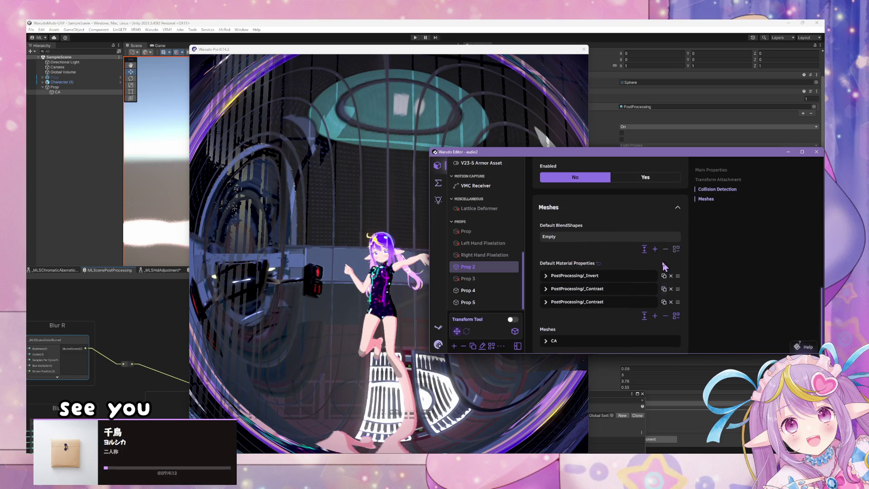
{"action": "left_click", "coordinate": [599, 303]}
{"action": "scroll", "coordinate": [642, 344], "scroll_direction": "down", "scroll_amount": 2}
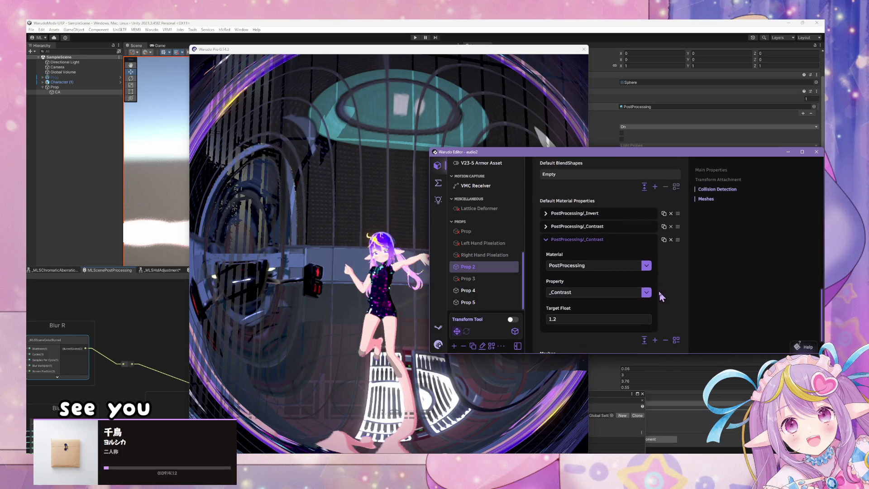
{"action": "left_click", "coordinate": [647, 293]}
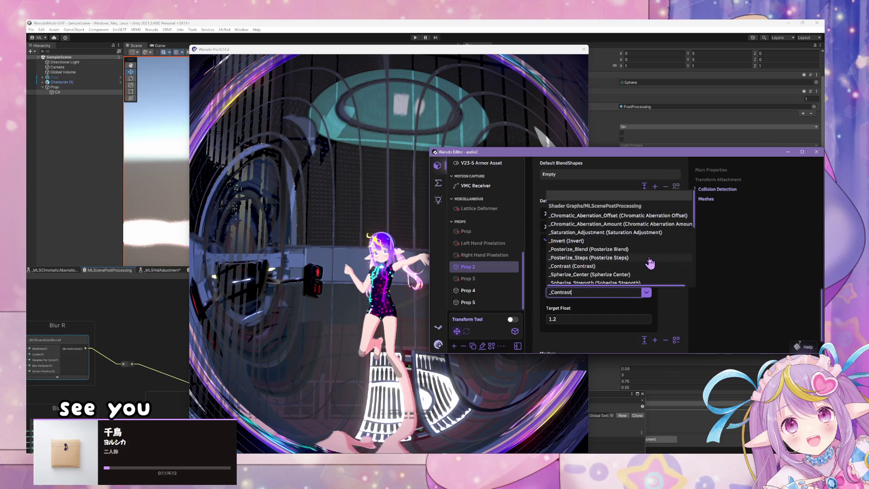
{"action": "scroll", "coordinate": [643, 246], "scroll_direction": "down", "scroll_amount": 4}
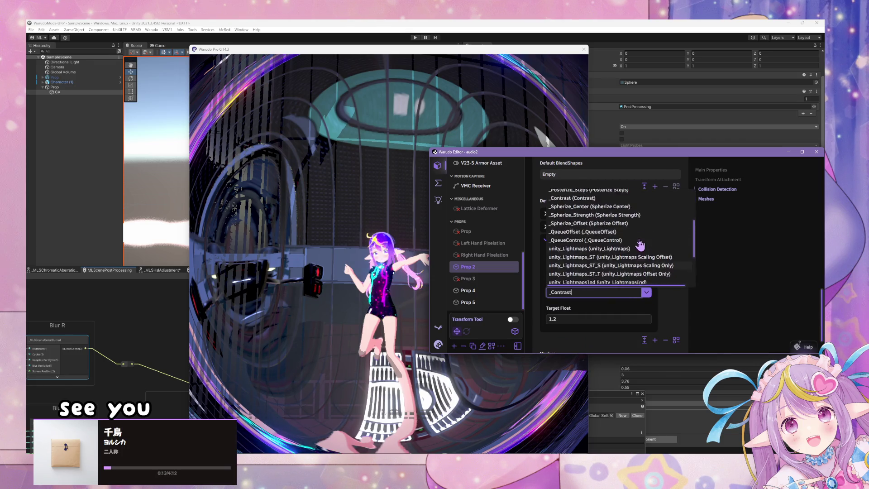
{"action": "scroll", "coordinate": [639, 247], "scroll_direction": "down", "scroll_amount": 10}
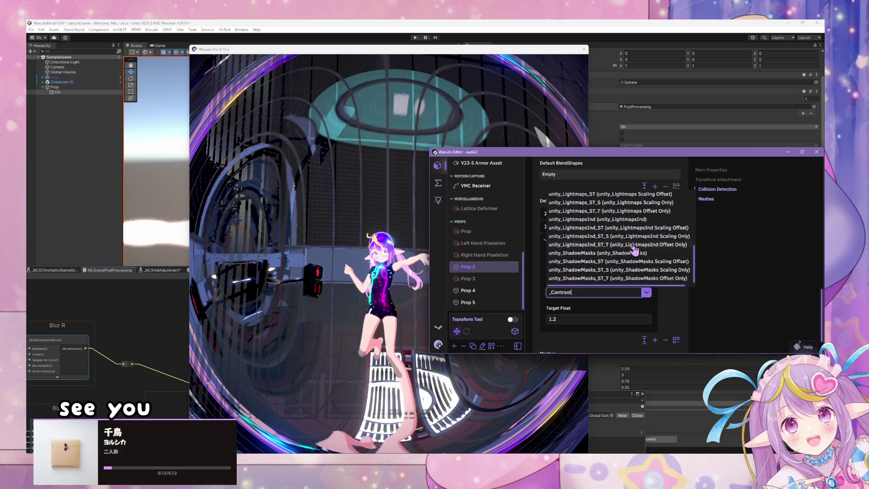
{"action": "left_click", "coordinate": [158, 290]}
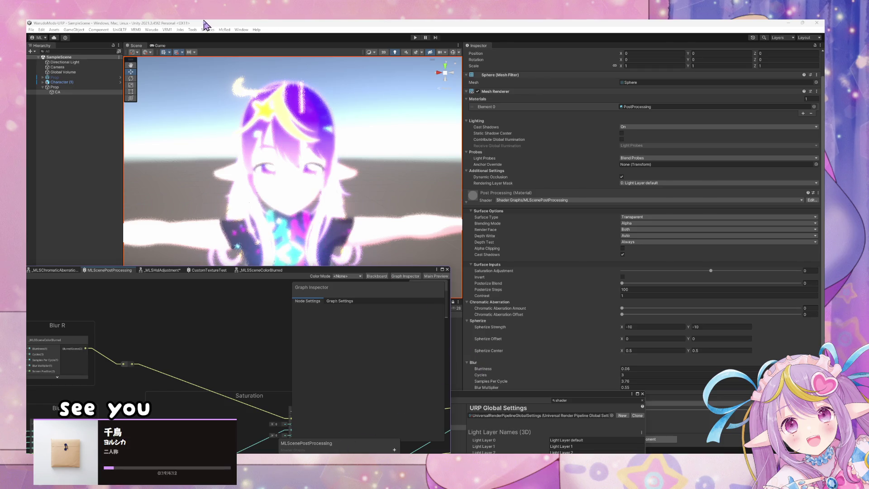
Step: Confirm PostProcessingSphere is the Active Mod in Warudo Mod Settings, then maximize the Shader Graph window
{"action": "left_click", "coordinate": [241, 30]}
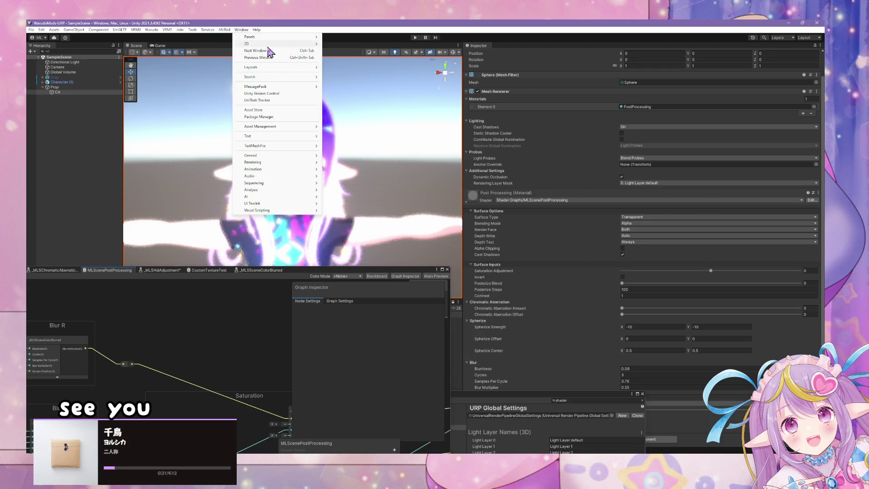
{"action": "left_click", "coordinate": [152, 29]}
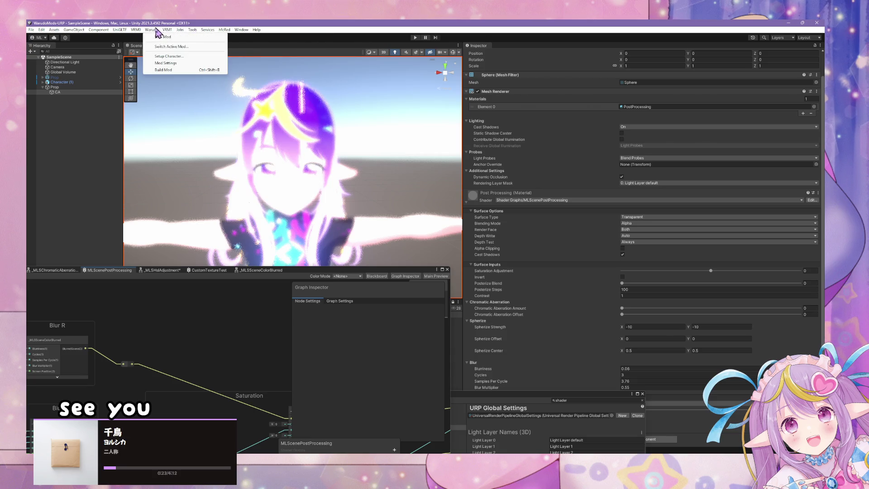
{"action": "left_click", "coordinate": [192, 63]}
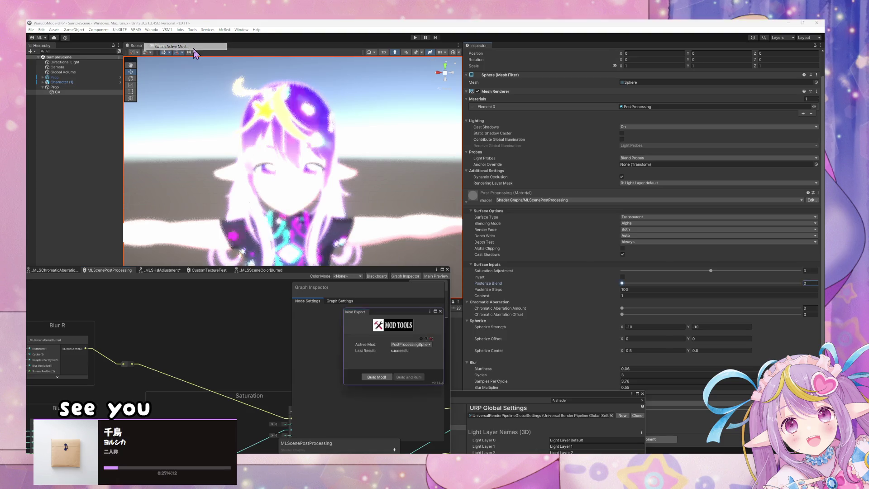
{"action": "left_click", "coordinate": [417, 348]}
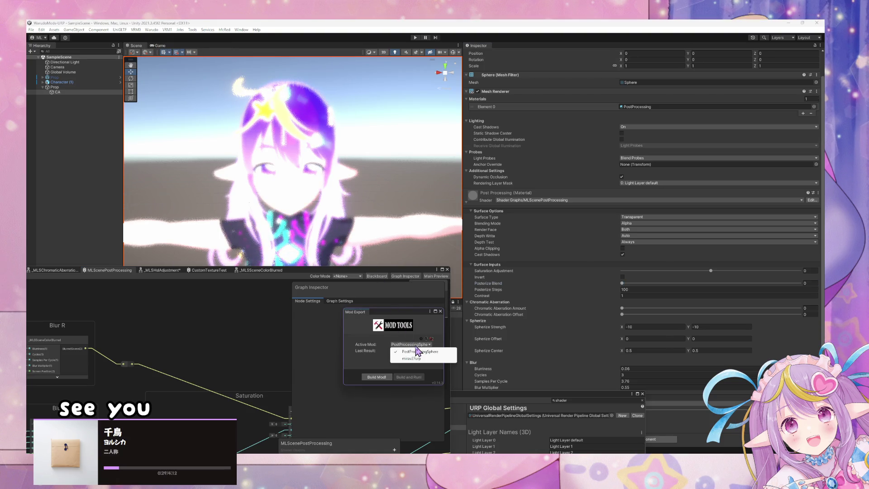
{"action": "left_click", "coordinate": [362, 270]}
{"action": "double_click", "coordinate": [415, 246]}
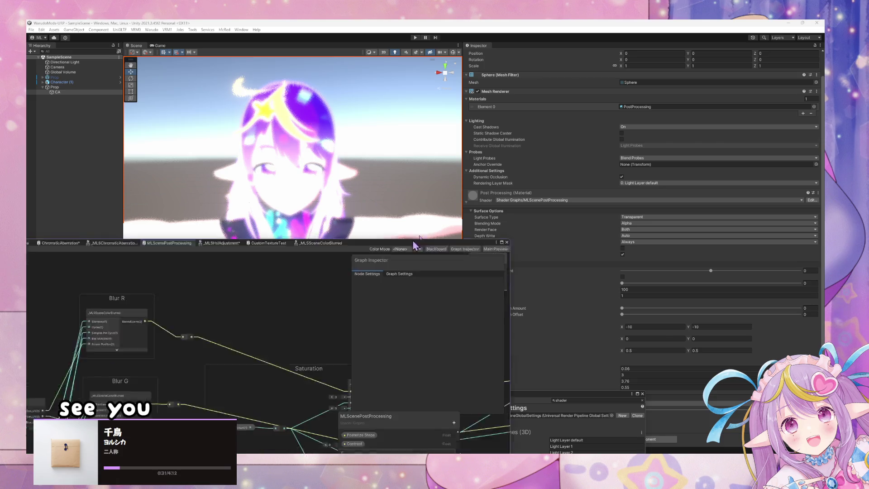
{"action": "left_click", "coordinate": [509, 399]}
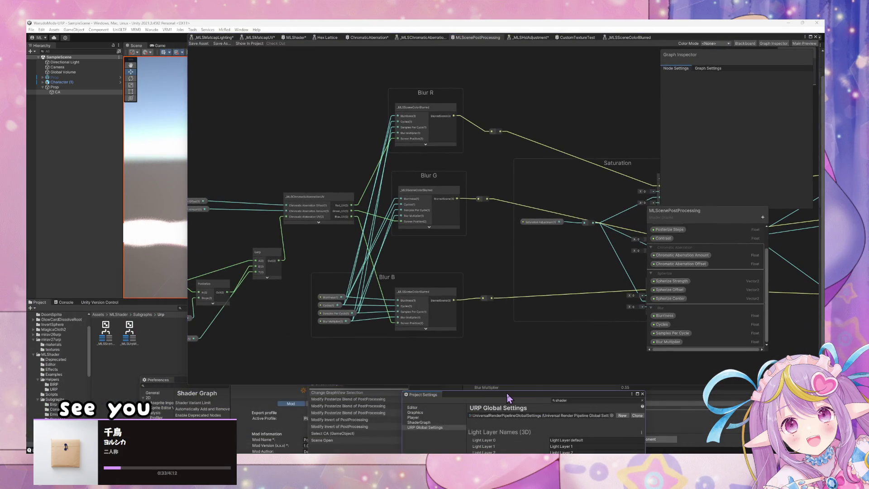
Step: Review Prop 2's settings in Warudo Editor up to its PostProcessingSphere source, then return to Unity
{"action": "key", "text": "alt+Tab"}
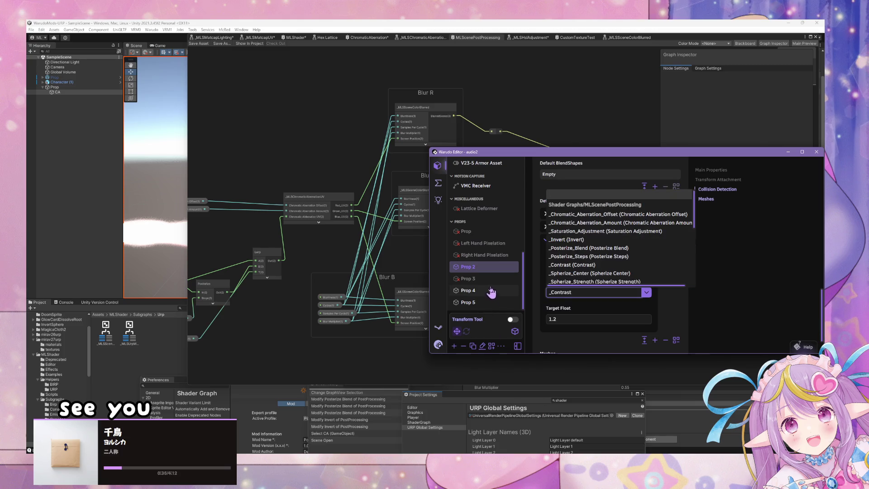
{"action": "scroll", "coordinate": [659, 272], "scroll_direction": "down", "scroll_amount": 3}
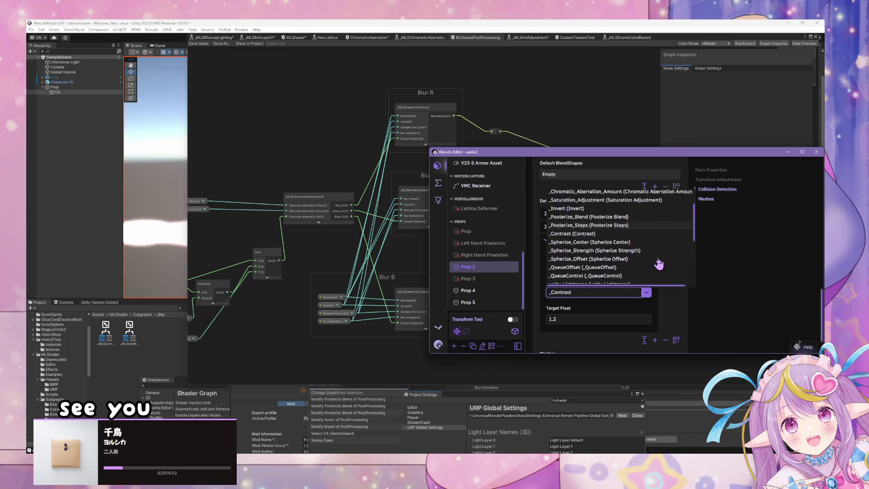
{"action": "scroll", "coordinate": [659, 261], "scroll_direction": "down", "scroll_amount": 5}
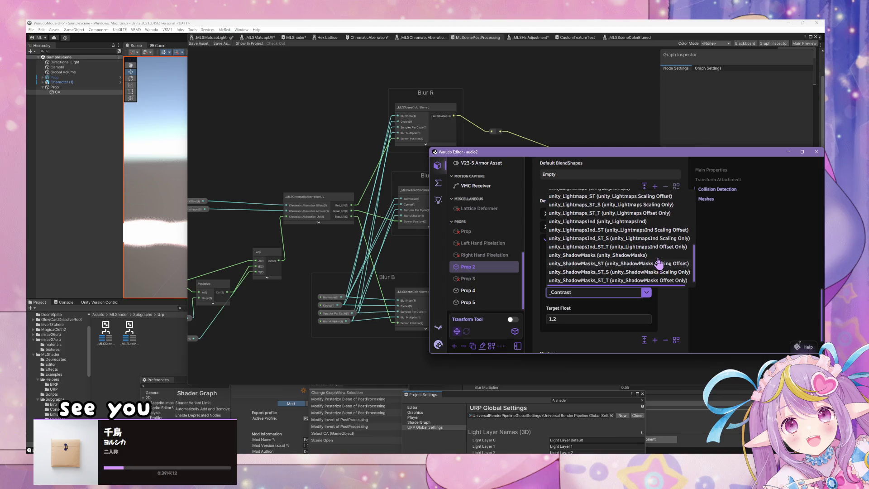
{"action": "scroll", "coordinate": [658, 263], "scroll_direction": "up", "scroll_amount": 10}
{"action": "scroll", "coordinate": [618, 253], "scroll_direction": "up", "scroll_amount": 3}
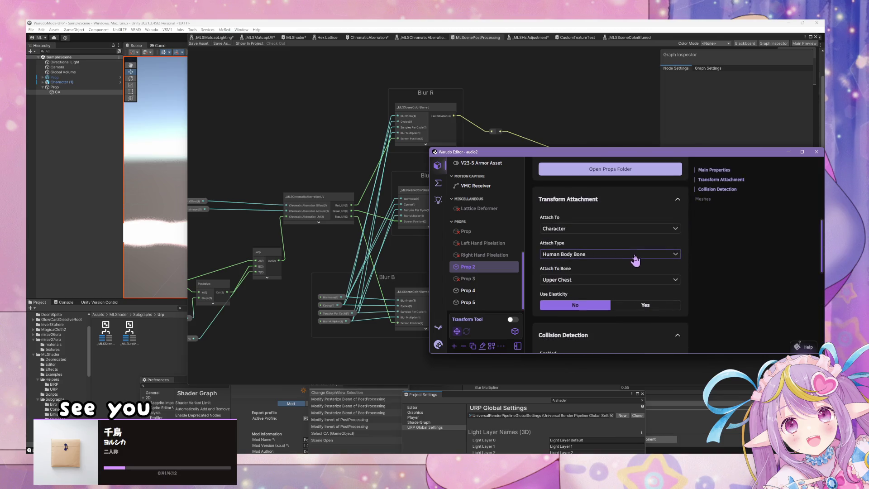
{"action": "scroll", "coordinate": [631, 263], "scroll_direction": "up", "scroll_amount": 3}
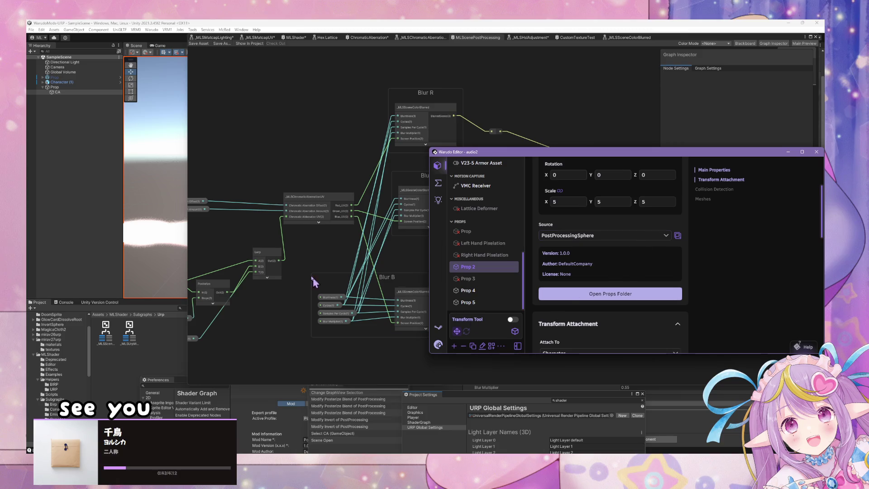
{"action": "left_click", "coordinate": [673, 42]}
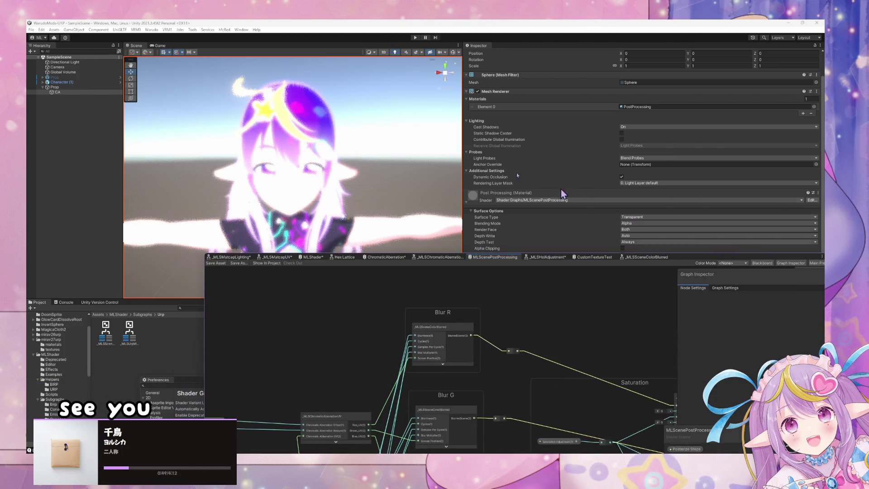
Step: Browse the Project folders into InvertSphere and select the Prop prefab asset
{"action": "left_click", "coordinate": [55, 87]}
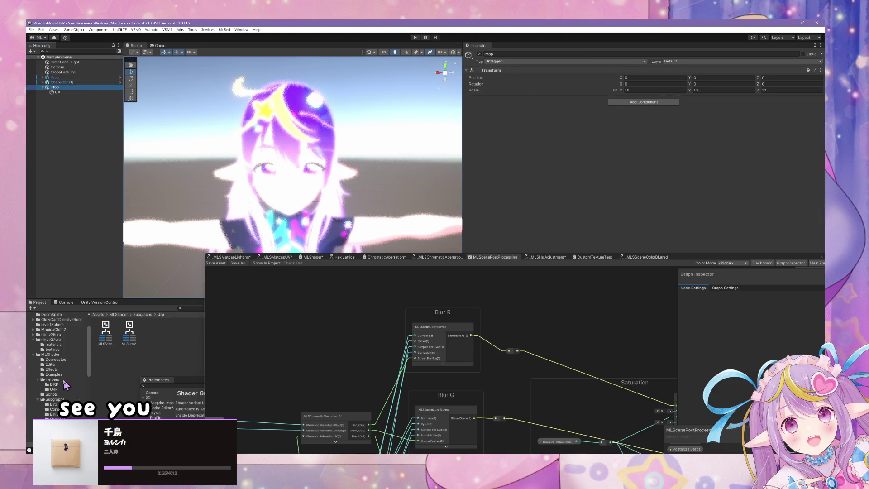
{"action": "scroll", "coordinate": [66, 385], "scroll_direction": "down", "scroll_amount": 5}
{"action": "left_click", "coordinate": [70, 334]}
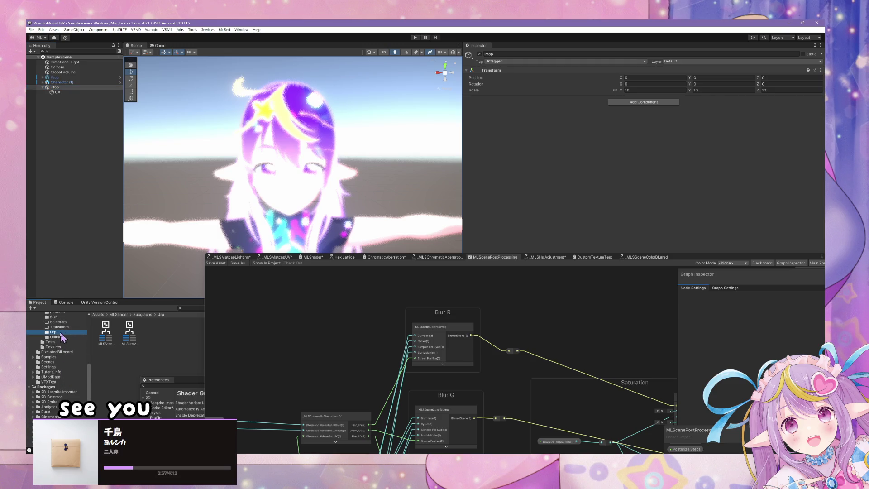
{"action": "scroll", "coordinate": [63, 337], "scroll_direction": "up", "scroll_amount": 10}
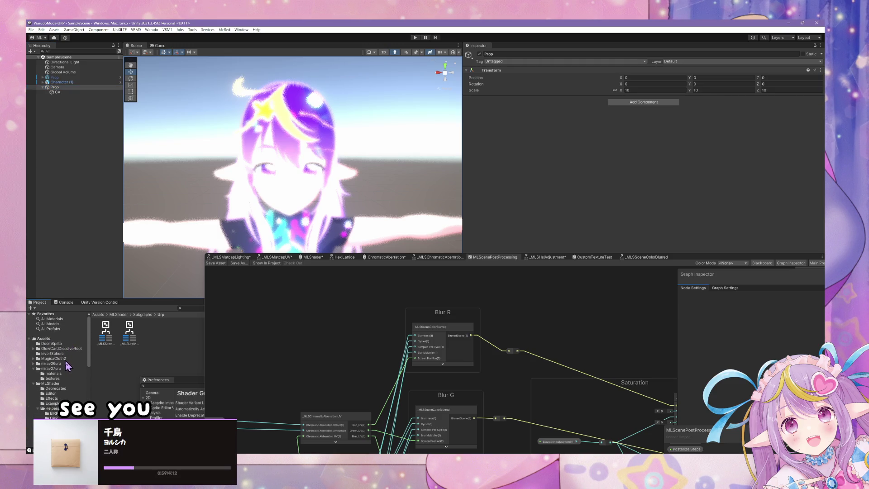
{"action": "left_click", "coordinate": [34, 368]}
{"action": "left_click", "coordinate": [33, 373]}
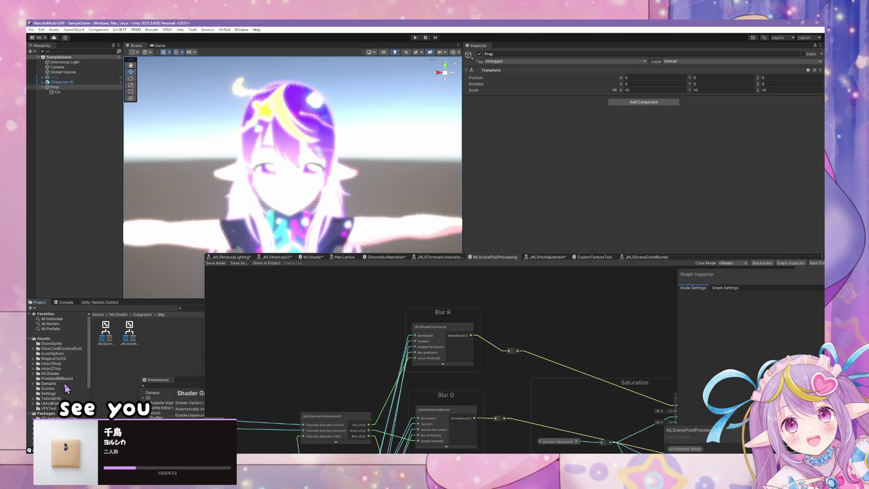
{"action": "left_click", "coordinate": [53, 353]}
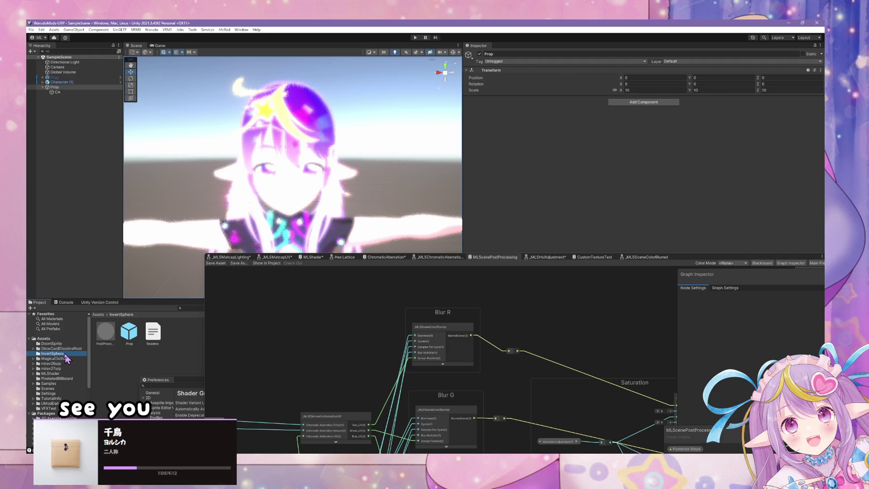
{"action": "left_click", "coordinate": [128, 335]}
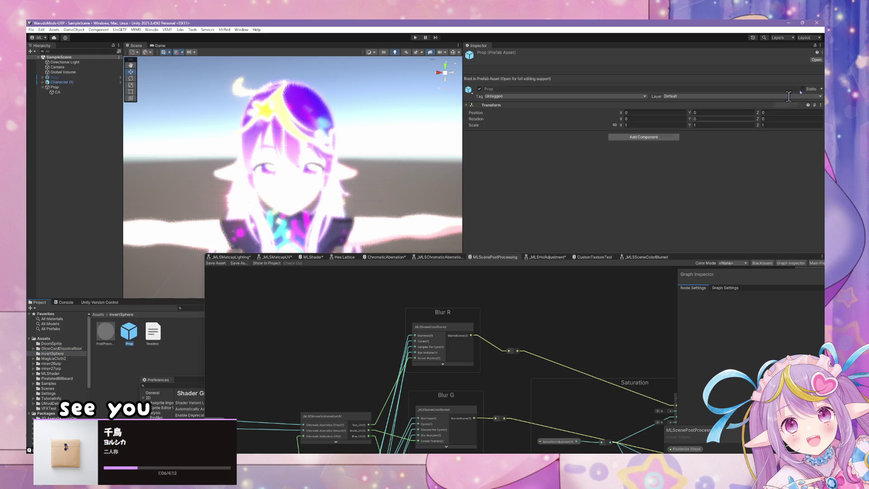
Step: Open the Prop prefab, select its CA sphere, and review the PostProcessing material's Surface Inputs
{"action": "left_click", "coordinate": [816, 59]}
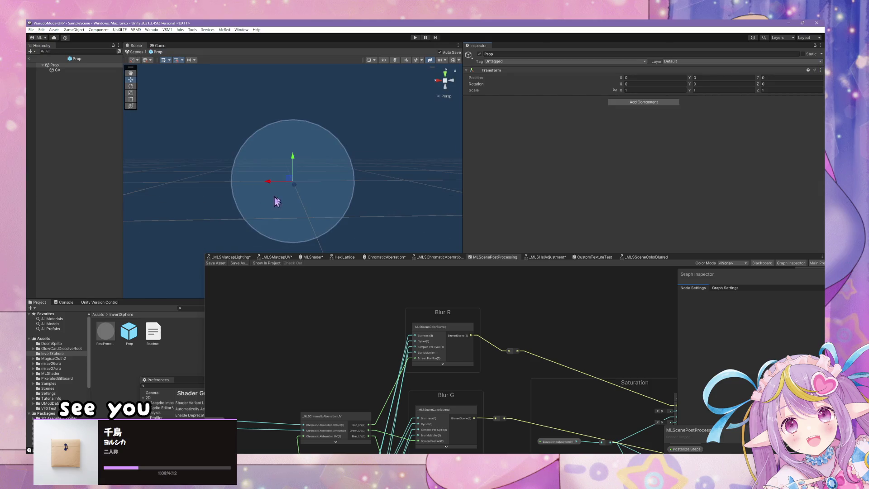
{"action": "left_click", "coordinate": [93, 71]}
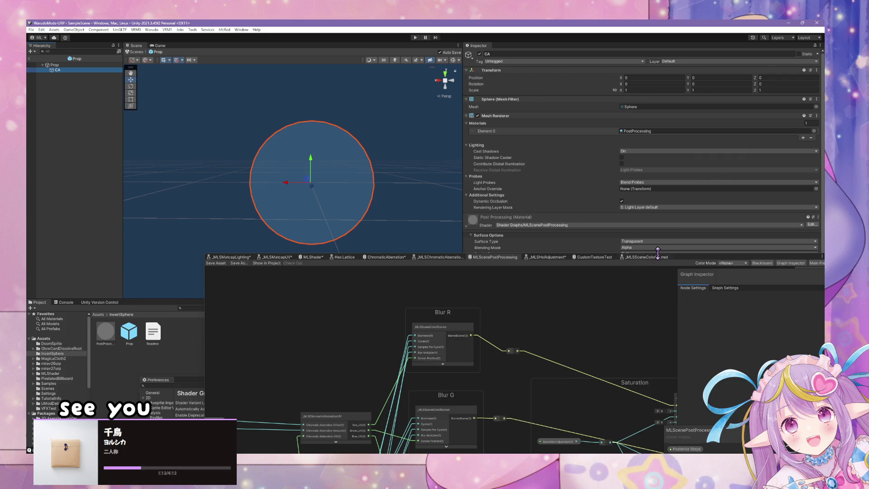
{"action": "left_click_drag", "start_coordinate": [718, 259], "coordinate": [621, 370]}
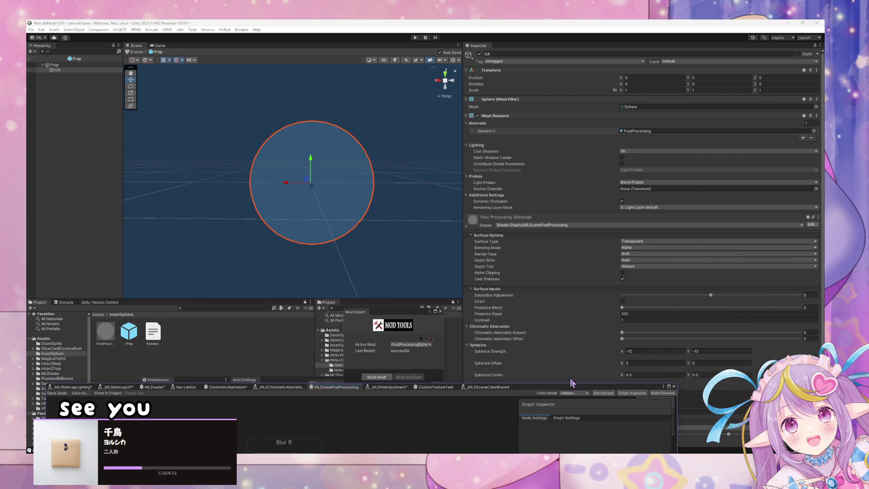
{"action": "scroll", "coordinate": [579, 369], "scroll_direction": "down", "scroll_amount": 1}
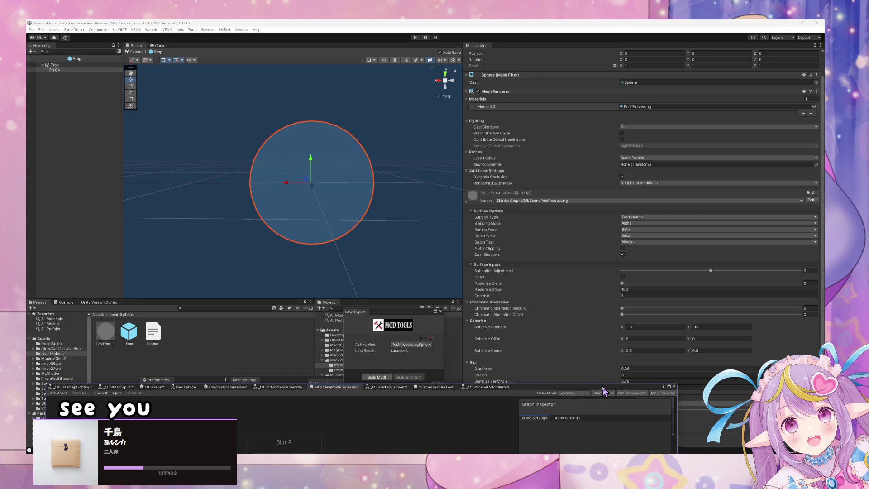
{"action": "mouse_move", "coordinate": [605, 390]}
{"action": "left_mouse_down"}
{"action": "mouse_move", "coordinate": [560, 250]}
{"action": "mouse_move", "coordinate": [648, 171]}
{"action": "mouse_move", "coordinate": [710, 438]}
{"action": "mouse_move", "coordinate": [699, 400]}
{"action": "left_mouse_up"}
Step: Exit Prefab mode to the main scene and build the PostProcessingSphere mod via Warudo > Build Mod
{"action": "left_click", "coordinate": [143, 53]}
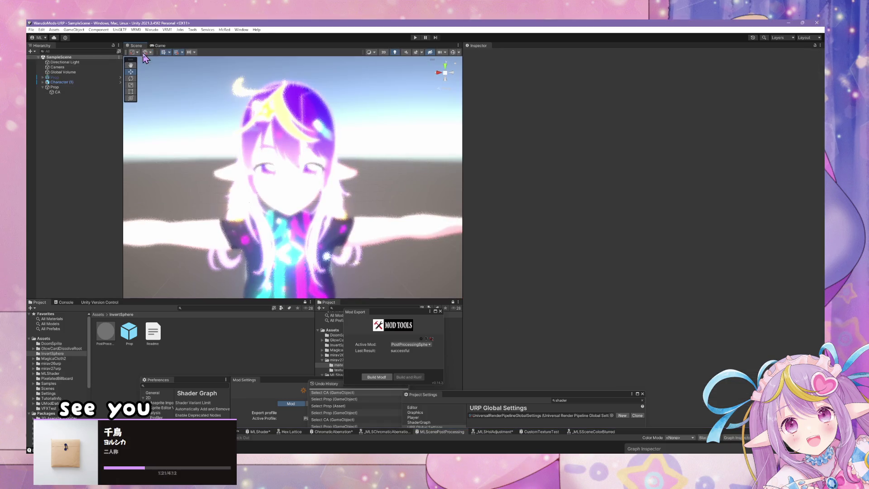
{"action": "left_click", "coordinate": [152, 30]}
{"action": "left_click", "coordinate": [167, 63]}
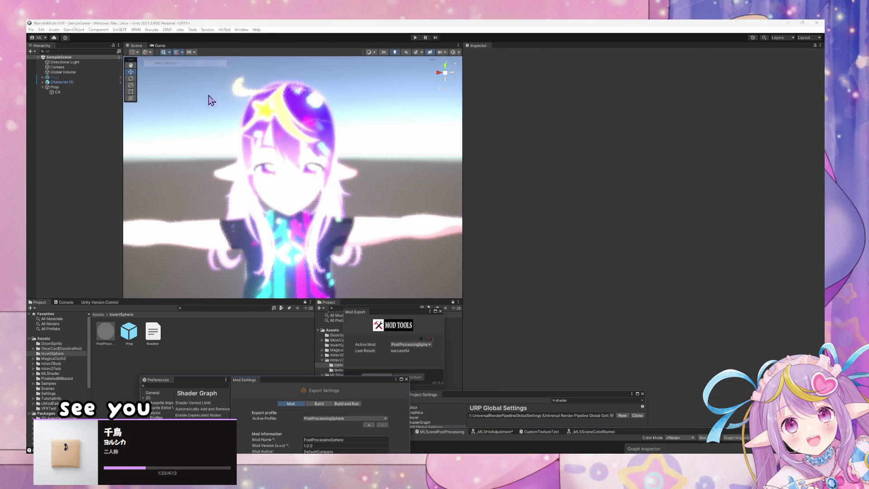
{"action": "left_click", "coordinate": [152, 29]}
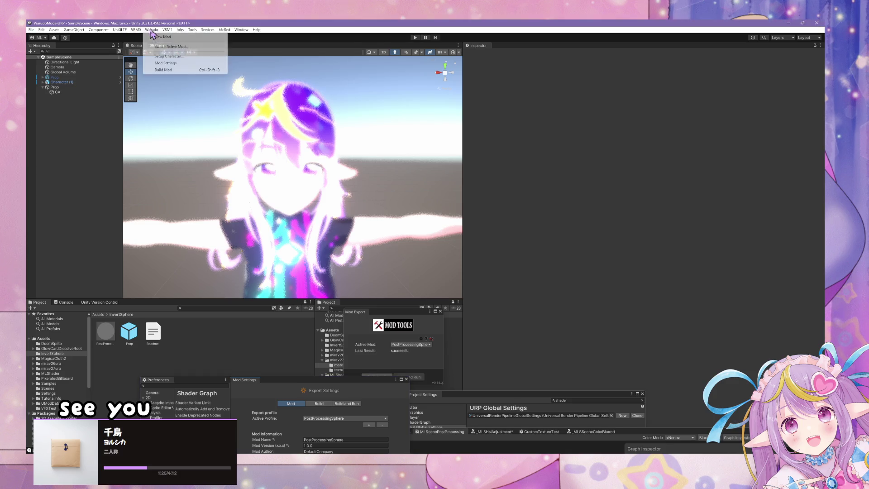
{"action": "left_click", "coordinate": [160, 70]}
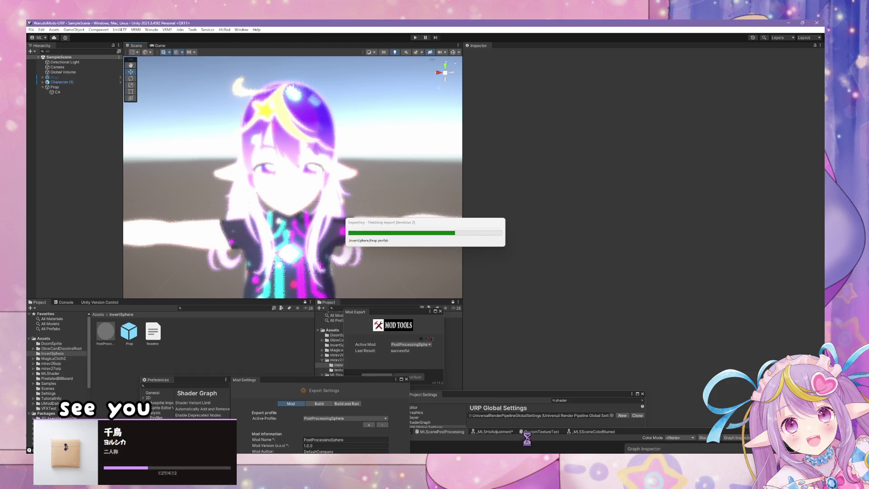
{"action": "key", "text": "alt+Tab"}
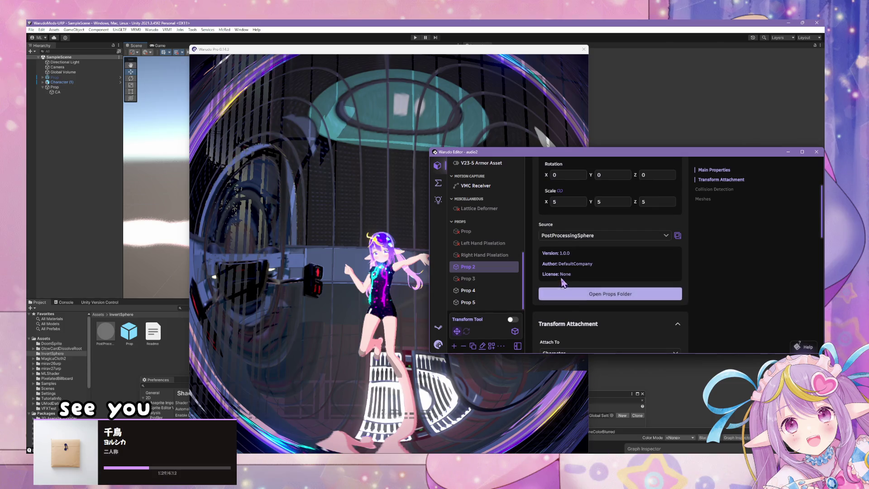
Step: Remove Prop 2's third _Contrast material property and replace it with a duplicate of the second
{"action": "scroll", "coordinate": [585, 277], "scroll_direction": "down", "scroll_amount": 10}
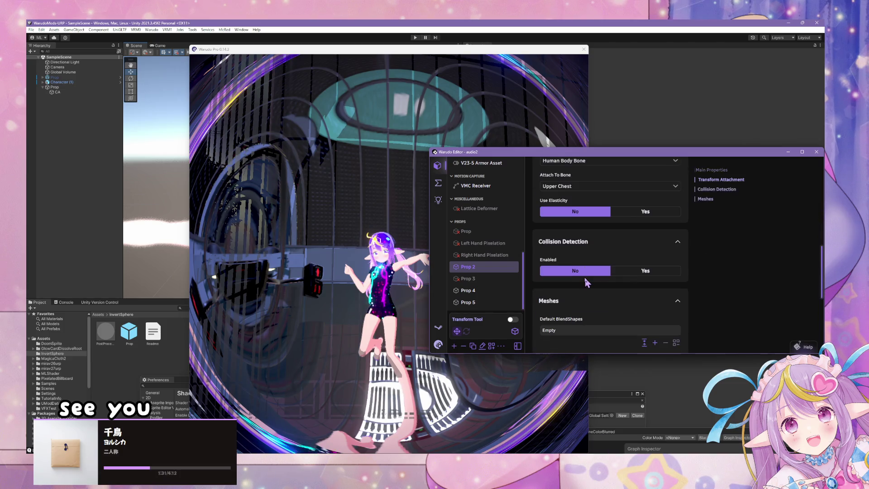
{"action": "scroll", "coordinate": [633, 262], "scroll_direction": "down", "scroll_amount": 3}
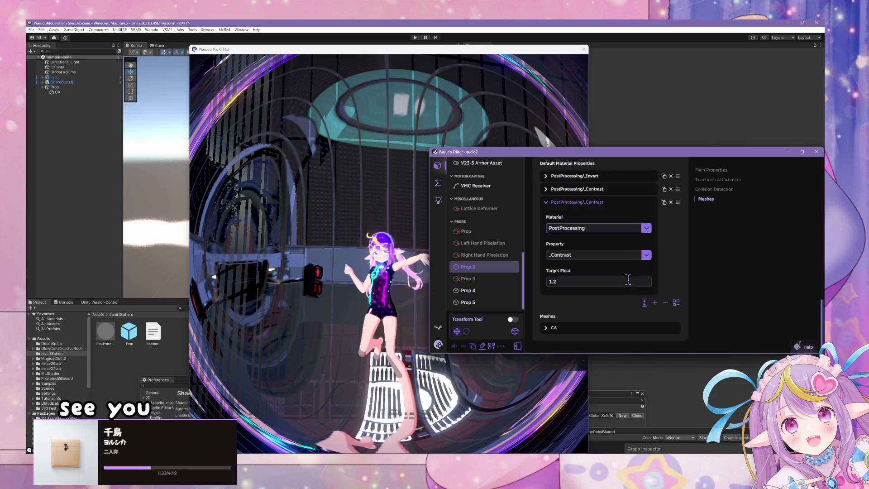
{"action": "left_click", "coordinate": [594, 207]}
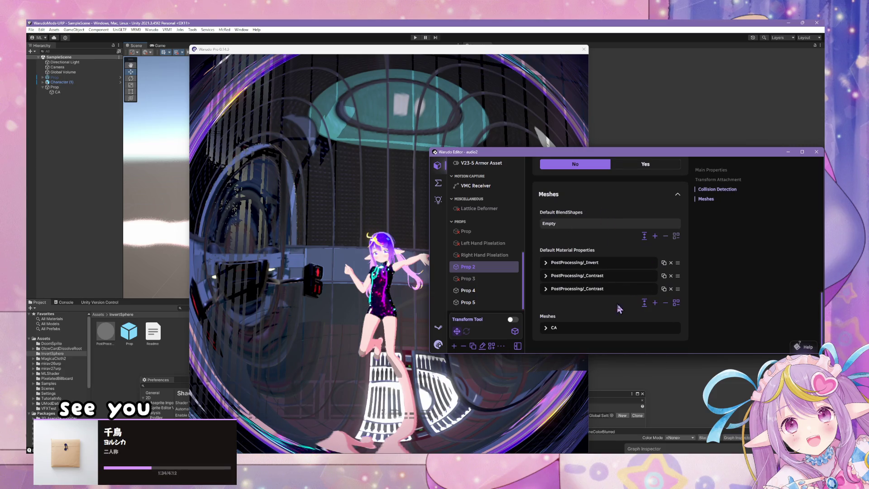
{"action": "left_click", "coordinate": [671, 289]}
{"action": "left_click", "coordinate": [664, 289]}
Step: Expand the new entry and browse its Property list of shader properties before returning to Unity
{"action": "left_click", "coordinate": [591, 289]}
{"action": "scroll", "coordinate": [643, 267], "scroll_direction": "down", "scroll_amount": 2}
{"action": "left_click", "coordinate": [649, 258]}
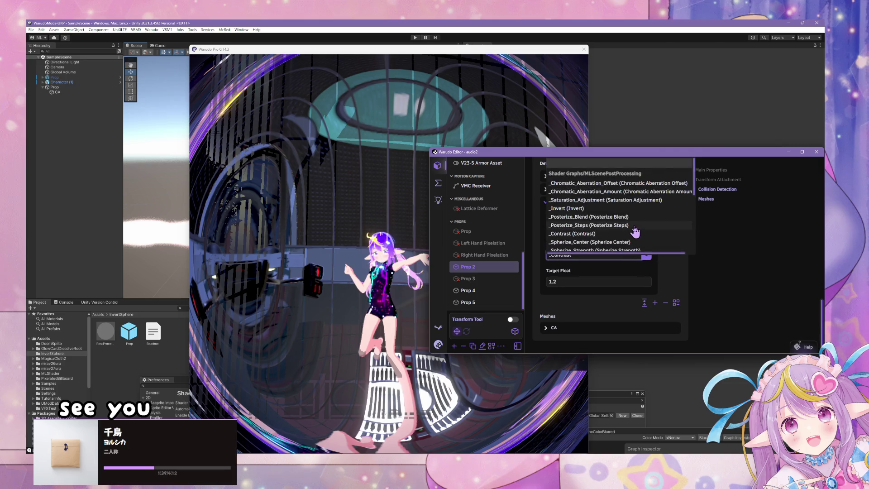
{"action": "scroll", "coordinate": [636, 231], "scroll_direction": "down", "scroll_amount": 2}
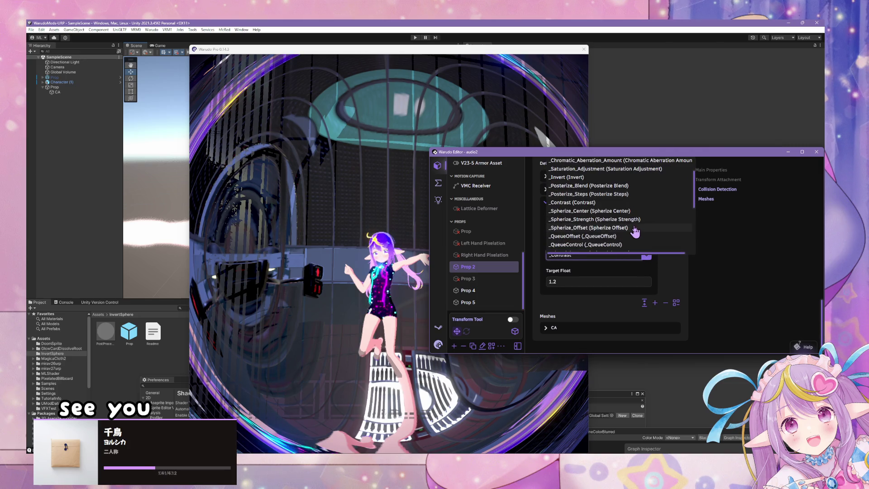
{"action": "scroll", "coordinate": [635, 232], "scroll_direction": "down", "scroll_amount": 3}
{"action": "scroll", "coordinate": [635, 232], "scroll_direction": "down", "scroll_amount": 2}
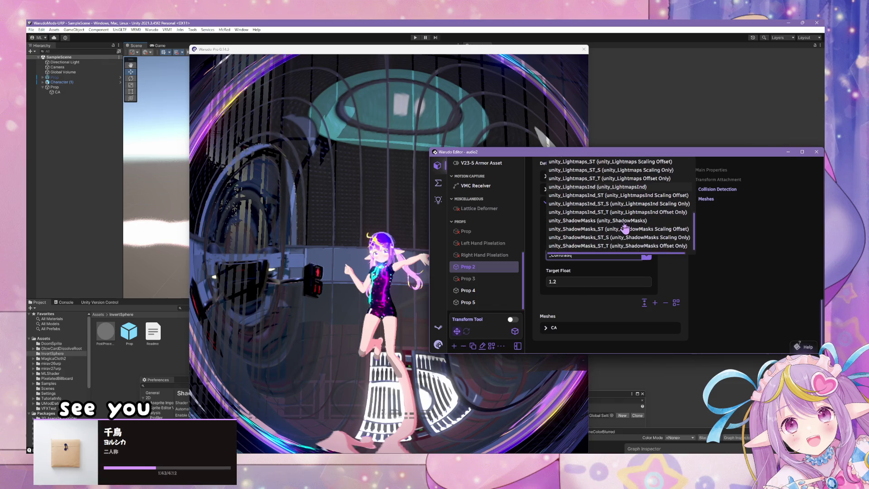
{"action": "scroll", "coordinate": [631, 236], "scroll_direction": "up", "scroll_amount": 10}
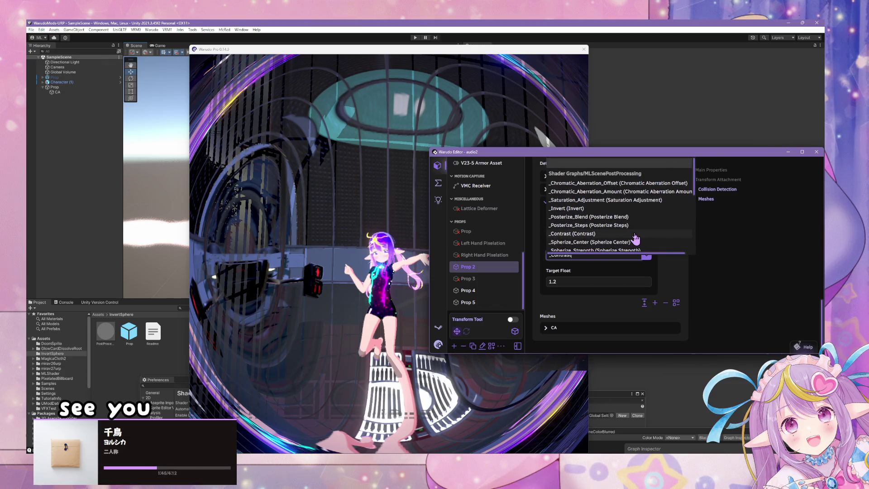
{"action": "scroll", "coordinate": [613, 235], "scroll_direction": "down", "scroll_amount": 10}
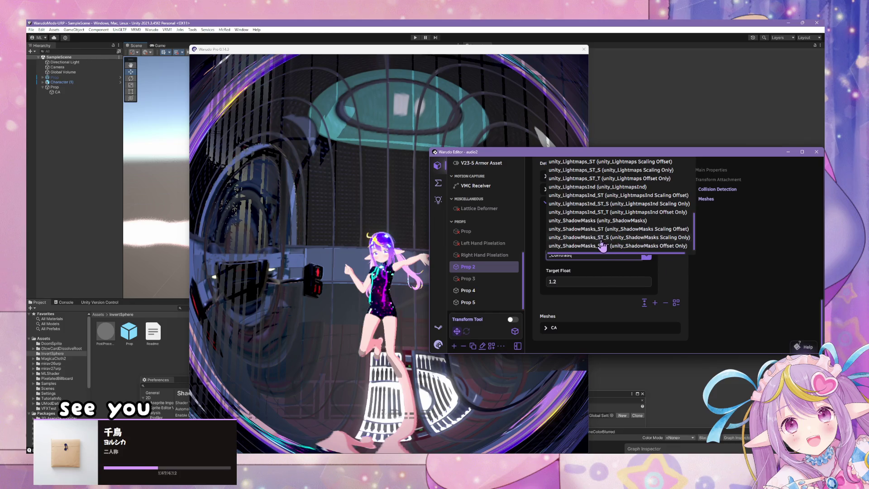
{"action": "scroll", "coordinate": [601, 245], "scroll_direction": "up", "scroll_amount": 5}
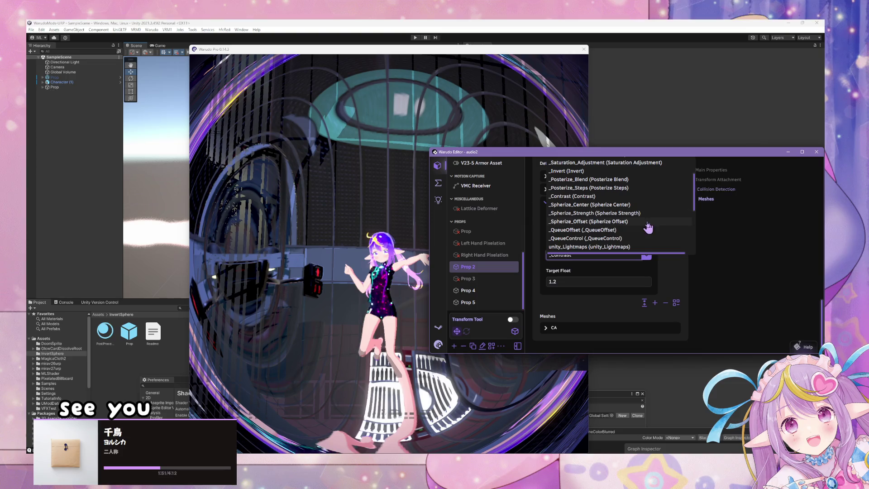
{"action": "scroll", "coordinate": [641, 218], "scroll_direction": "up", "scroll_amount": 2}
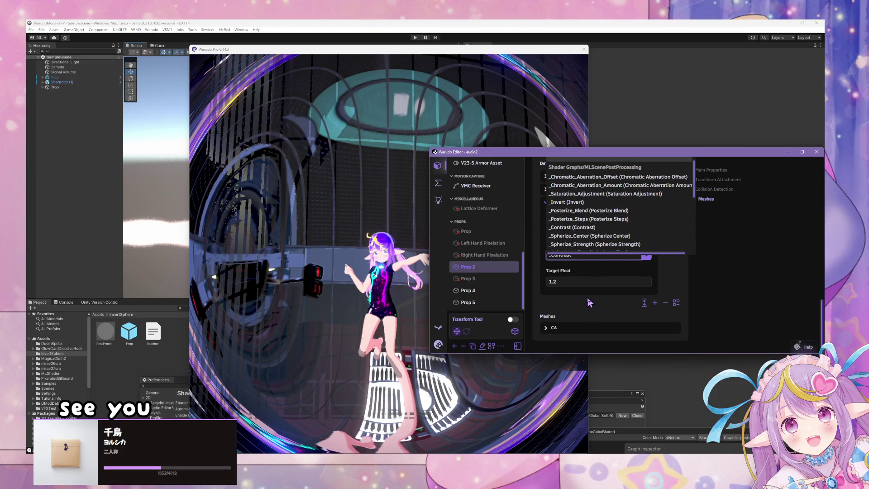
{"action": "left_click", "coordinate": [64, 302]}
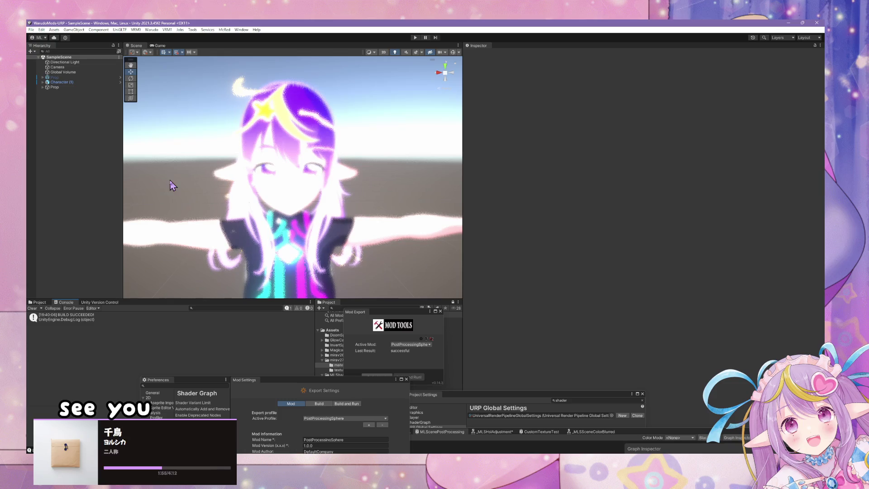
Step: Open Warudo Mod Settings, move the window up, and inspect the Mod Export Directory path
{"action": "left_click", "coordinate": [151, 30]}
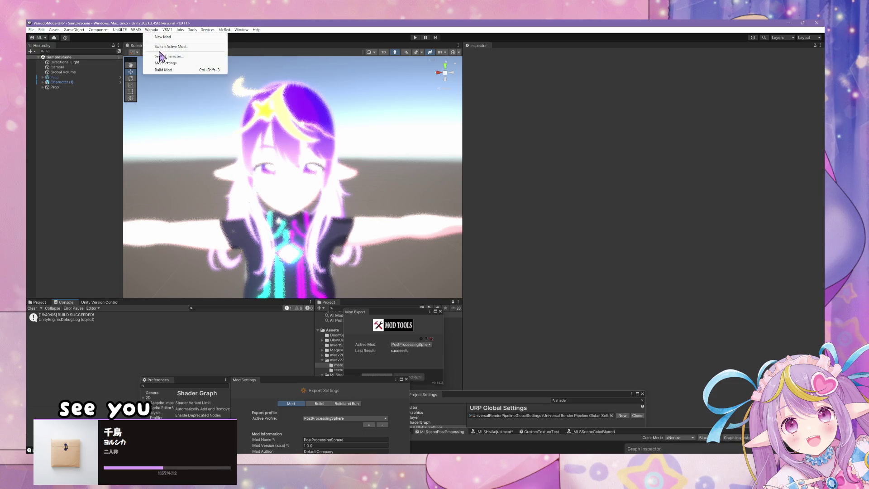
{"action": "left_click", "coordinate": [161, 63]}
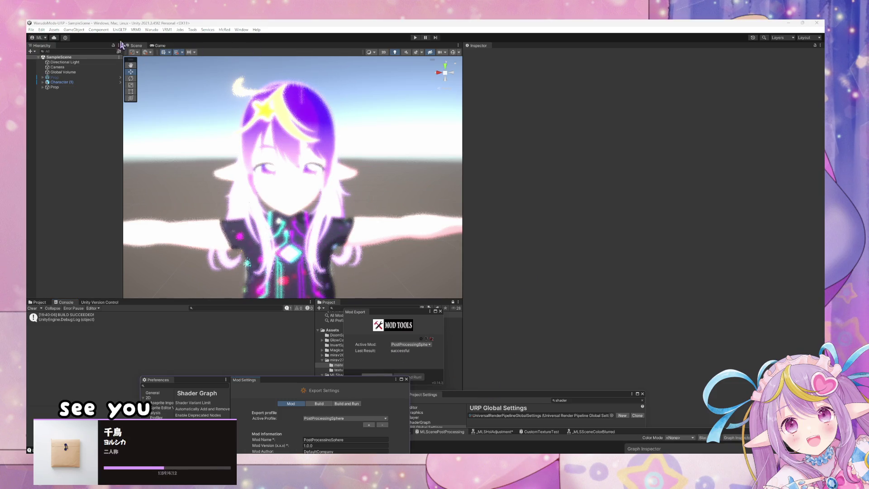
{"action": "left_click", "coordinate": [151, 30]}
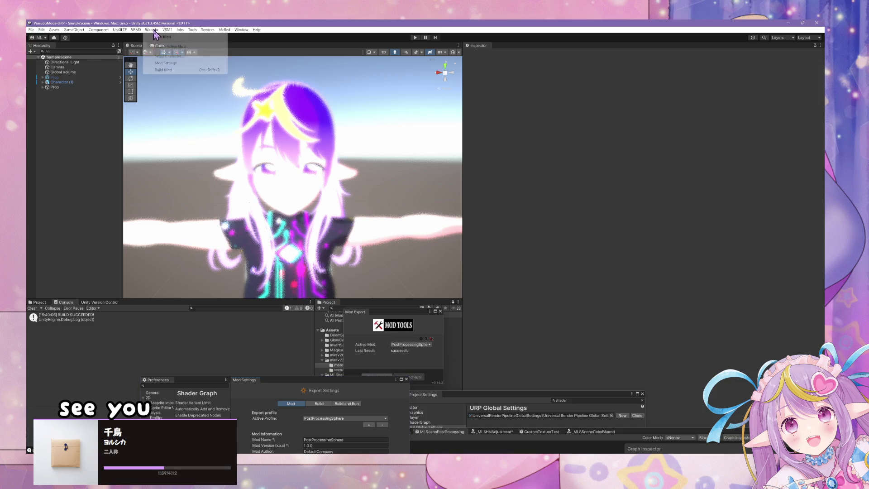
{"action": "left_click", "coordinate": [178, 47]}
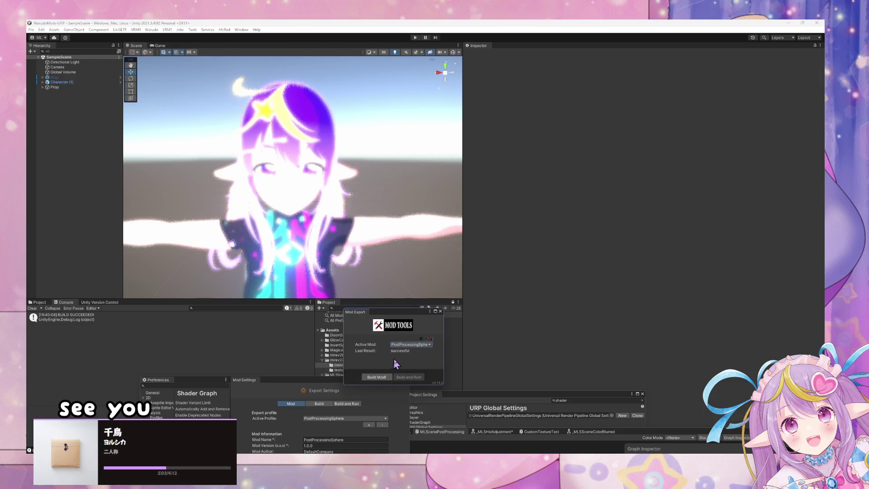
{"action": "left_click_drag", "start_coordinate": [330, 380], "coordinate": [535, 136]}
{"action": "left_click", "coordinate": [549, 261]}
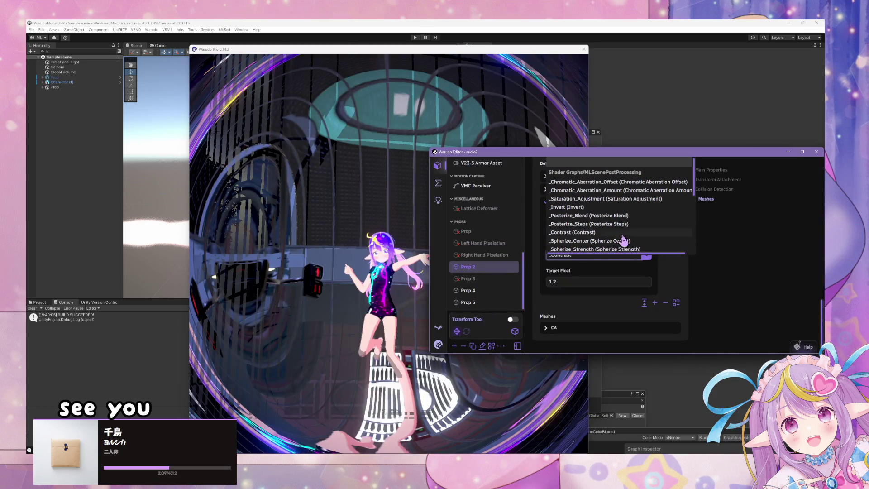
Step: Save the audio2 scene with Save scene in the Warudo logo menu, then choose Reload scene
{"action": "scroll", "coordinate": [626, 244], "scroll_direction": "down", "scroll_amount": 6}
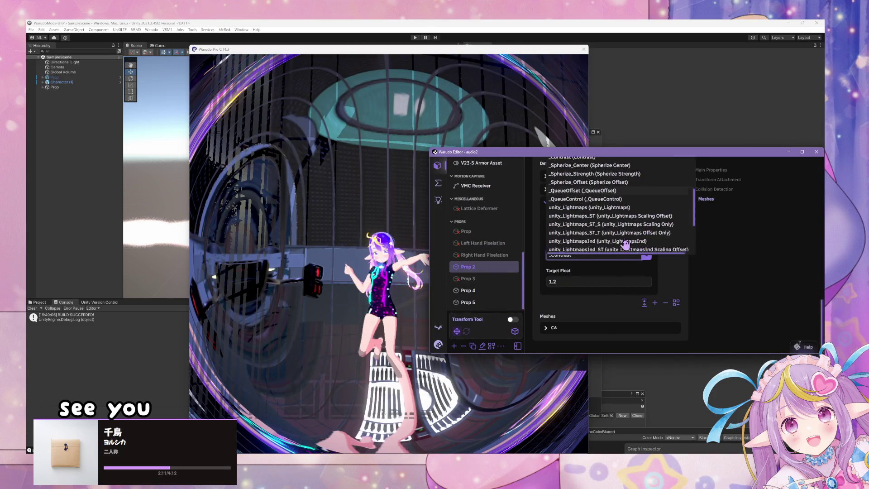
{"action": "scroll", "coordinate": [634, 247], "scroll_direction": "down", "scroll_amount": 3}
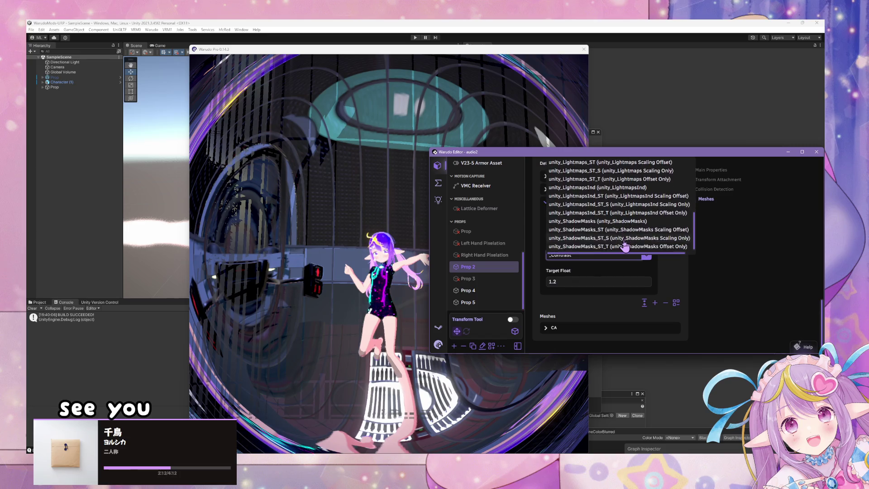
{"action": "left_click", "coordinate": [438, 344]}
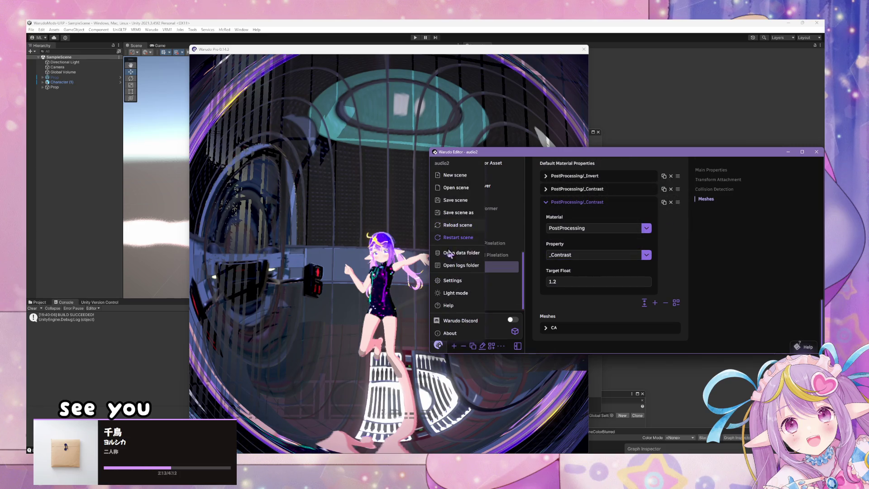
{"action": "left_click", "coordinate": [459, 203]}
{"action": "left_click", "coordinate": [438, 345]}
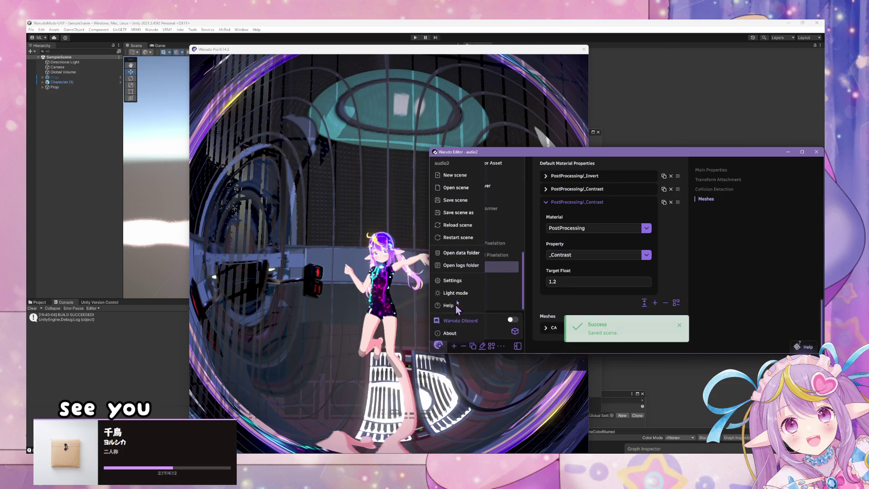
{"action": "left_click", "coordinate": [470, 232]}
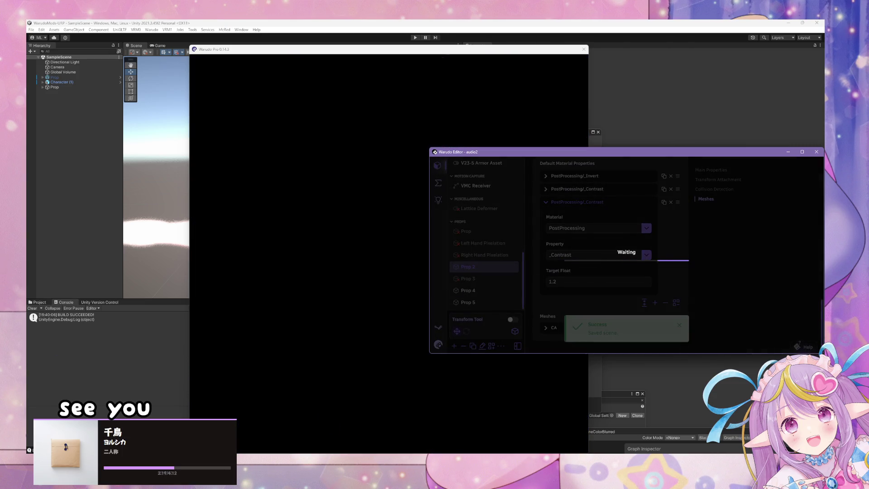
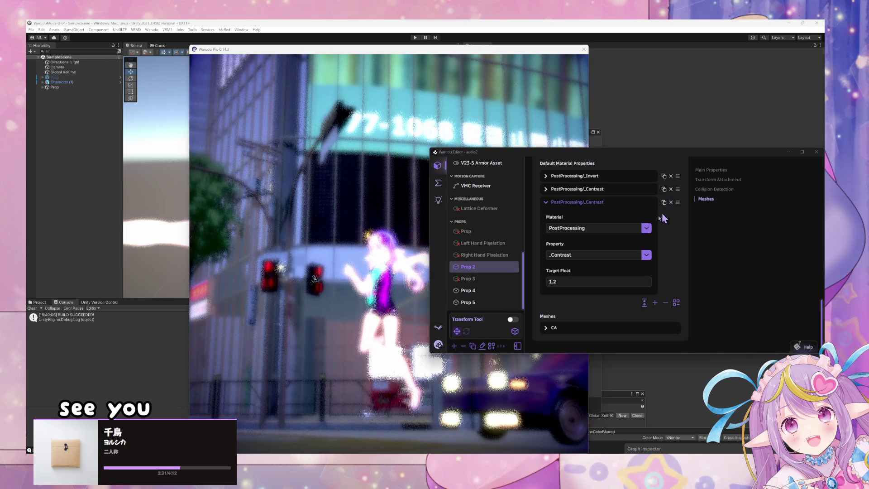
Step: Switch Prop 2's third PostProcessing material entry from _Contrast to _Blurriness, value 0.06
{"action": "left_click", "coordinate": [330, 181]}
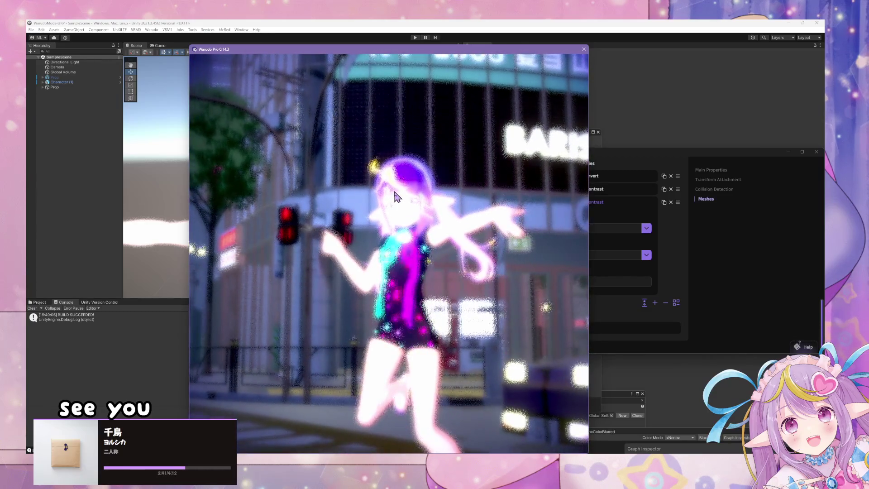
{"action": "left_click", "coordinate": [712, 255]}
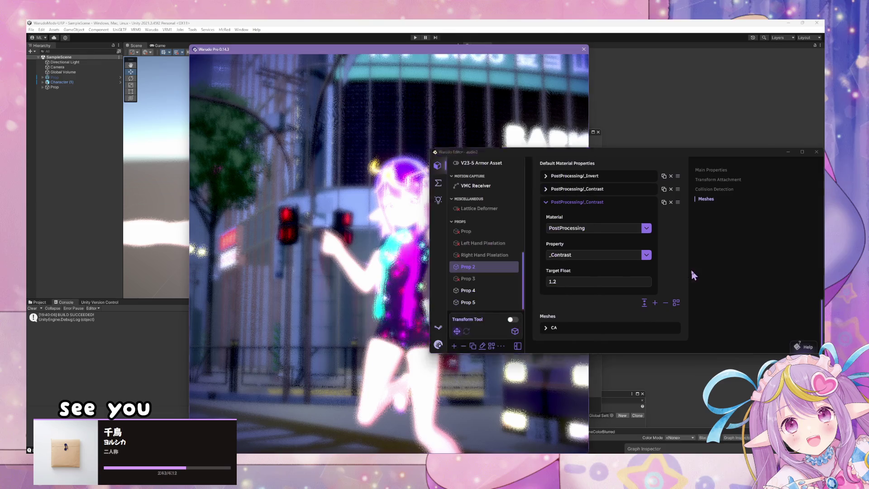
{"action": "left_click", "coordinate": [647, 256]}
{"action": "scroll", "coordinate": [660, 240], "scroll_direction": "down", "scroll_amount": 5}
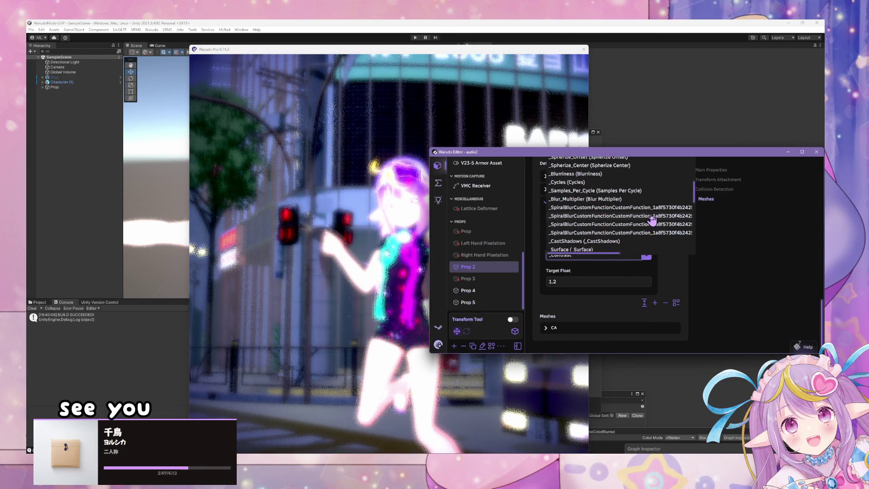
{"action": "scroll", "coordinate": [630, 228], "scroll_direction": "up", "scroll_amount": 2}
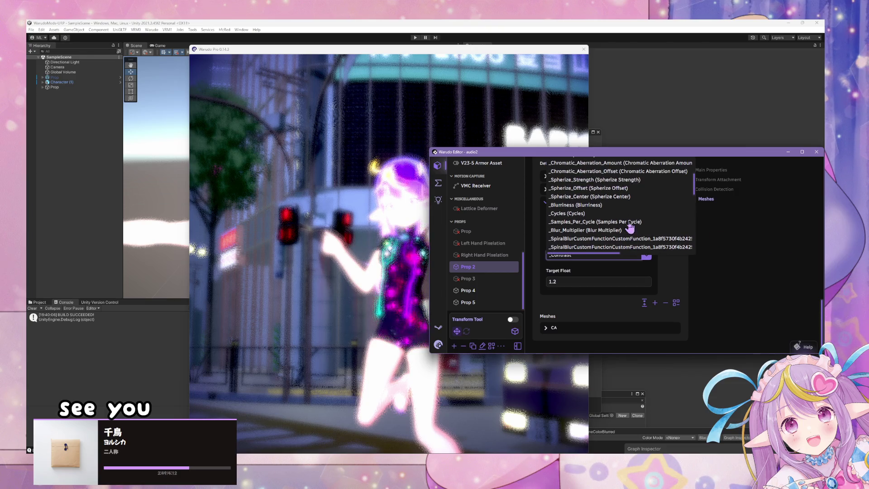
{"action": "left_click", "coordinate": [604, 206]}
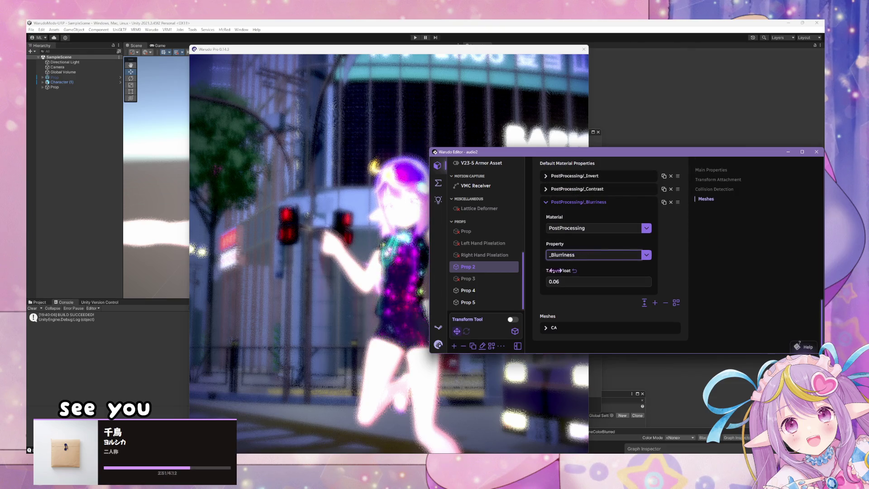
Step: Preview lower _Blurriness Target Float values, then raise it to 0.21 for heavy blur
{"action": "mouse_move", "coordinate": [553, 270]}
{"action": "left_mouse_down"}
{"action": "mouse_move", "coordinate": [493, 270]}
{"action": "mouse_move", "coordinate": [616, 270]}
{"action": "left_mouse_up"}
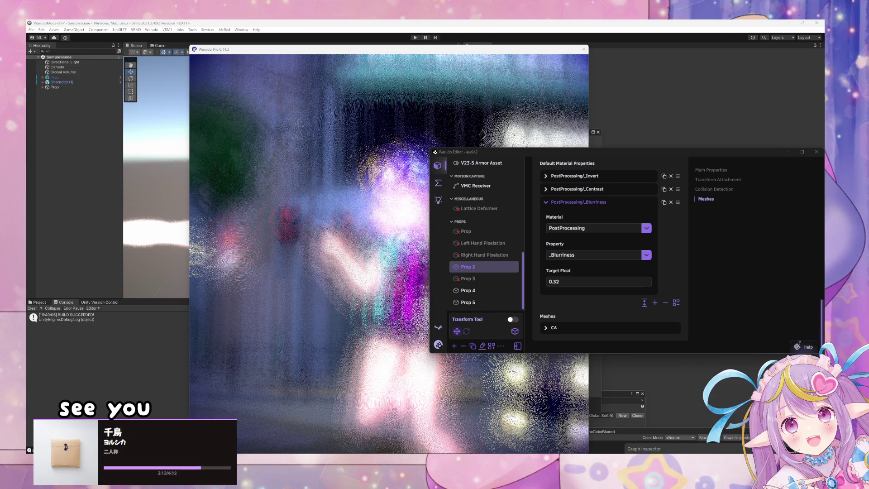
{"action": "mouse_move", "coordinate": [534, 155]}
{"action": "left_mouse_down"}
{"action": "mouse_move", "coordinate": [693, 134]}
{"action": "mouse_move", "coordinate": [702, 145]}
{"action": "left_mouse_up"}
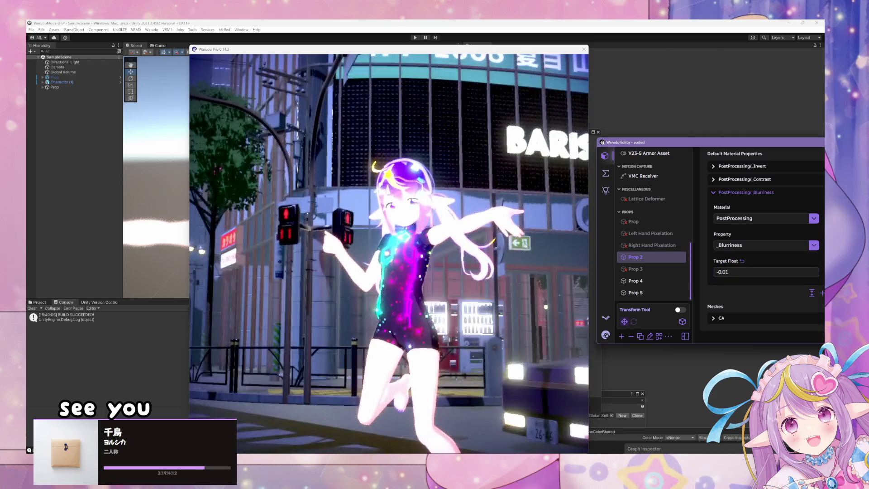
{"action": "left_click_drag", "start_coordinate": [726, 261], "coordinate": [771, 261]}
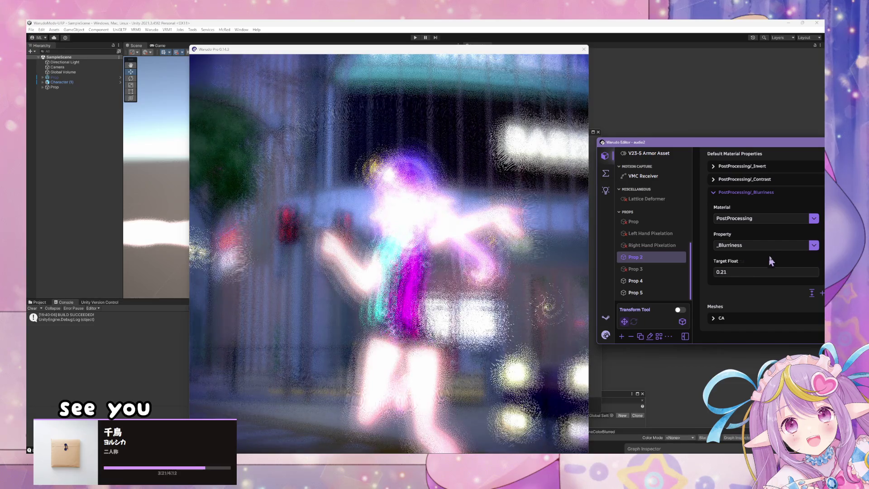
Step: Keep the property on _Blurriness and preview blurriness values of 0 and -0.31
{"action": "left_click", "coordinate": [815, 246]}
{"action": "scroll", "coordinate": [777, 196], "scroll_direction": "down", "scroll_amount": 10}
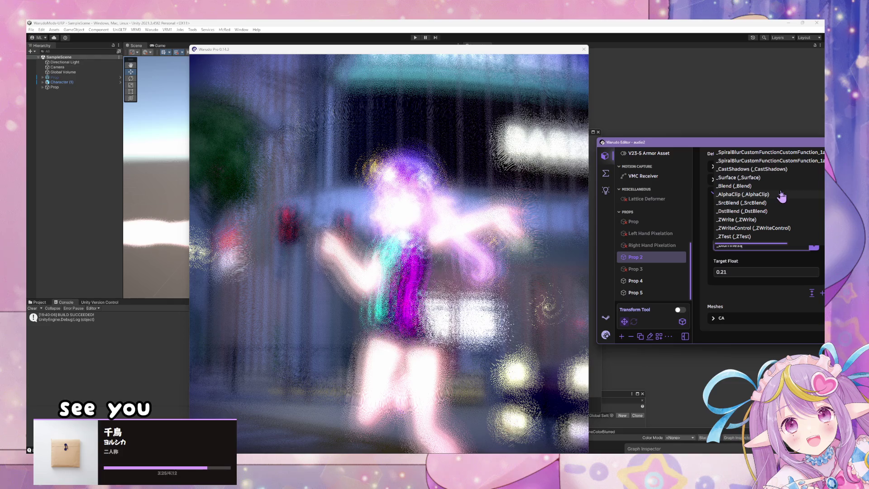
{"action": "scroll", "coordinate": [782, 196], "scroll_direction": "up", "scroll_amount": 4}
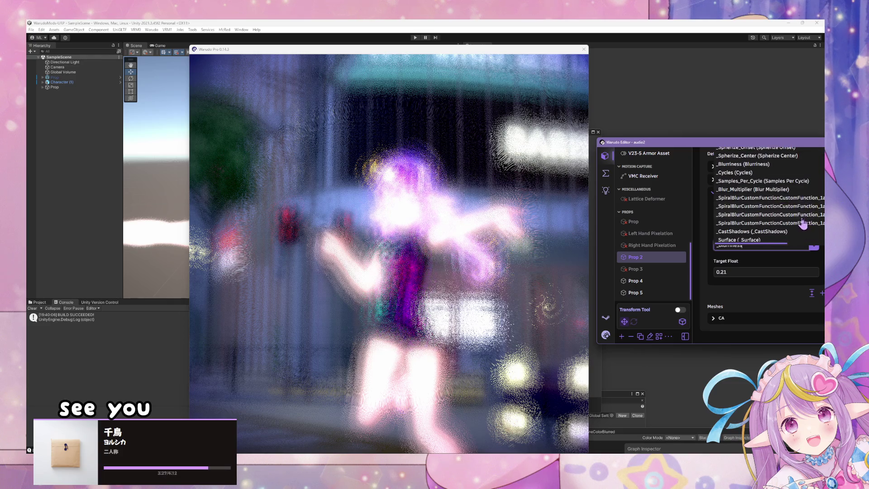
{"action": "scroll", "coordinate": [803, 223], "scroll_direction": "up", "scroll_amount": 2}
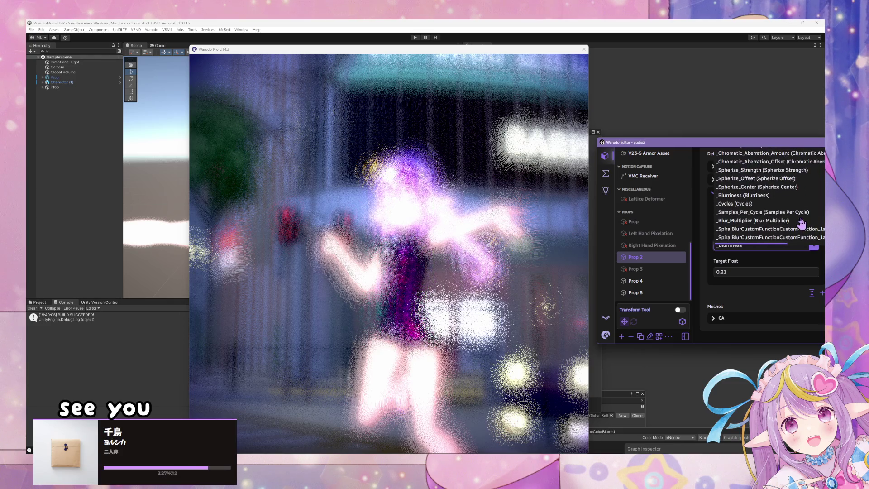
{"action": "left_click", "coordinate": [775, 199]}
{"action": "left_click_drag", "start_coordinate": [726, 263], "coordinate": [672, 274]}
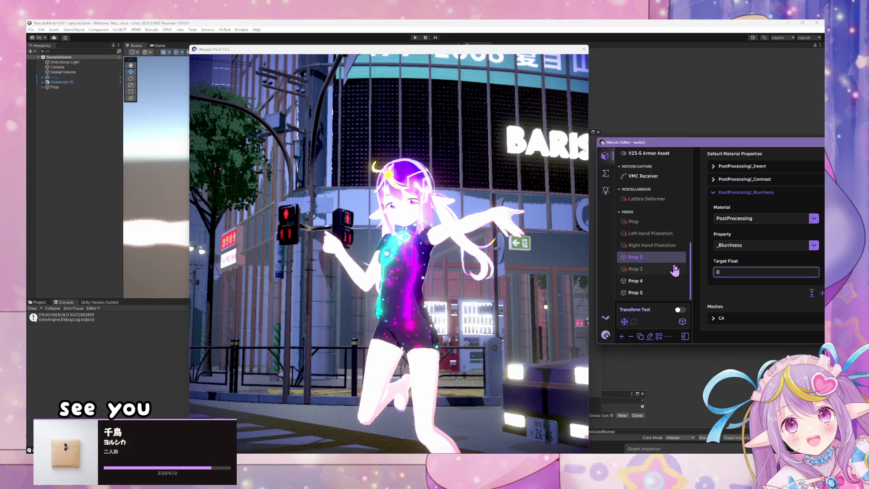
{"action": "left_click", "coordinate": [532, 261]}
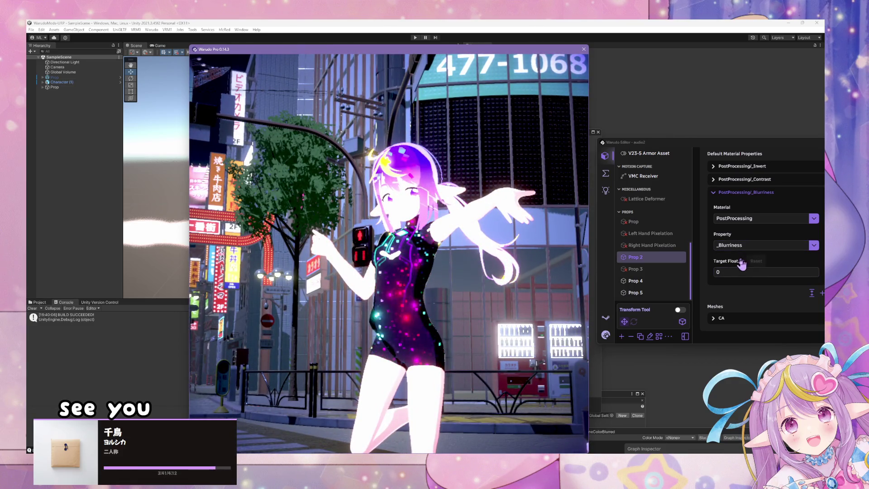
{"action": "mouse_move", "coordinate": [731, 261]}
{"action": "left_mouse_down"}
{"action": "mouse_move", "coordinate": [716, 261]}
{"action": "mouse_move", "coordinate": [724, 261]}
{"action": "left_mouse_up"}
Step: In Unity's Hierarchy, select the hair, Prop and the CA sphere inside Prop
{"action": "left_click", "coordinate": [458, 25]}
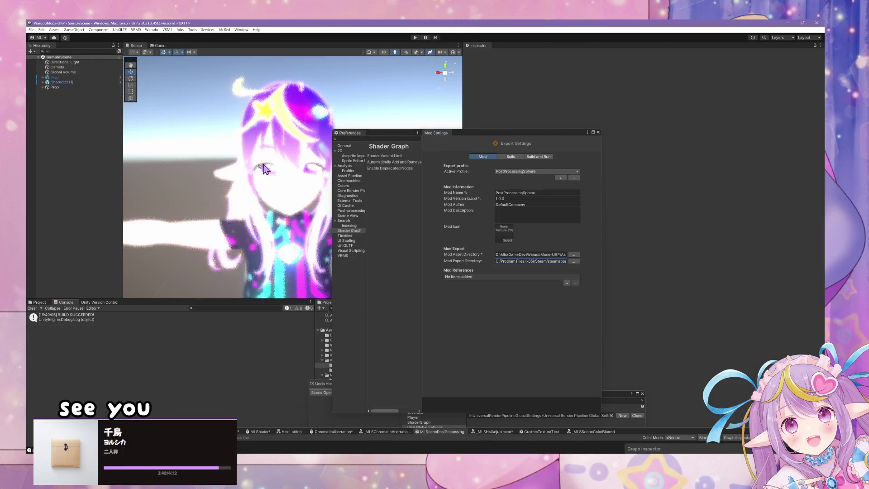
{"action": "left_click", "coordinate": [320, 97]}
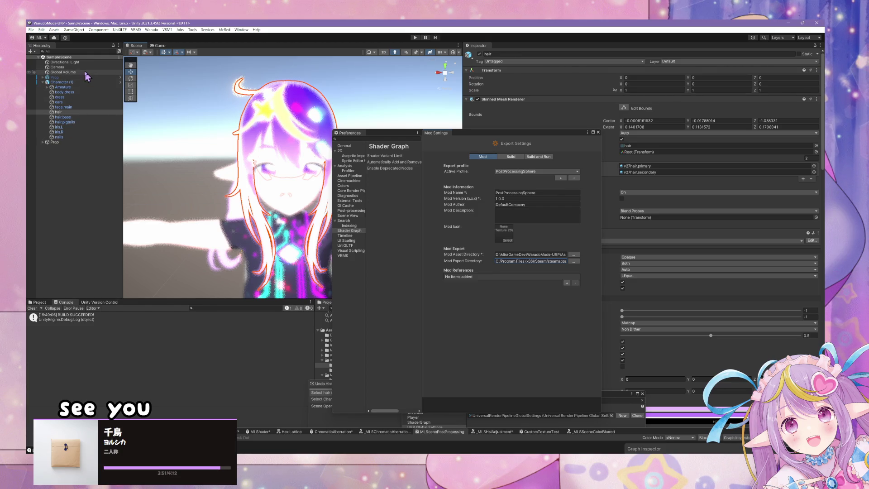
{"action": "left_click", "coordinate": [84, 143]}
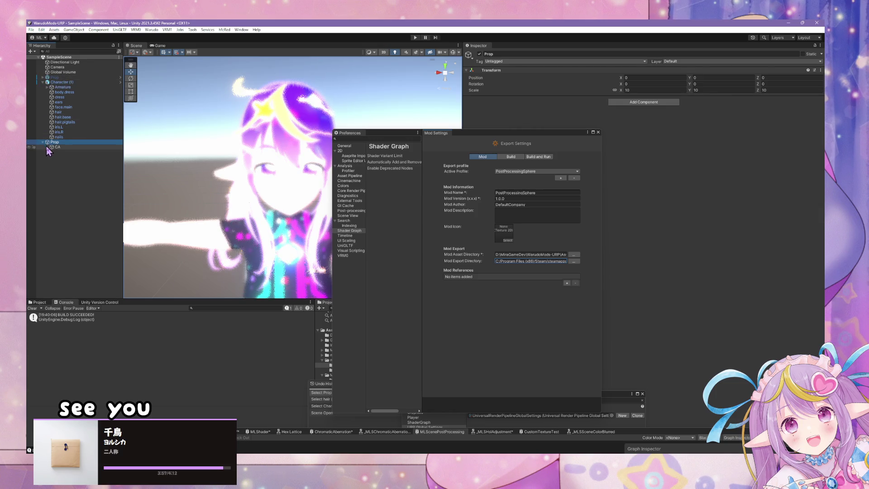
{"action": "left_click", "coordinate": [48, 148]}
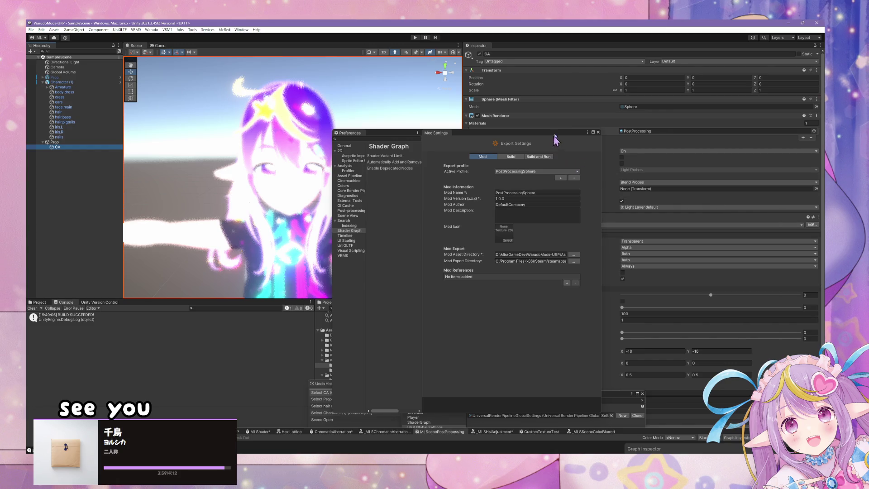
Step: Move Mod Settings aside and bring the MLScenePostProcessing shader graph to the front
{"action": "mouse_move", "coordinate": [556, 139]}
{"action": "left_mouse_down"}
{"action": "mouse_move", "coordinate": [516, 140]}
{"action": "mouse_move", "coordinate": [652, 280]}
{"action": "mouse_move", "coordinate": [638, 269]}
{"action": "mouse_move", "coordinate": [678, 222]}
{"action": "left_mouse_up"}
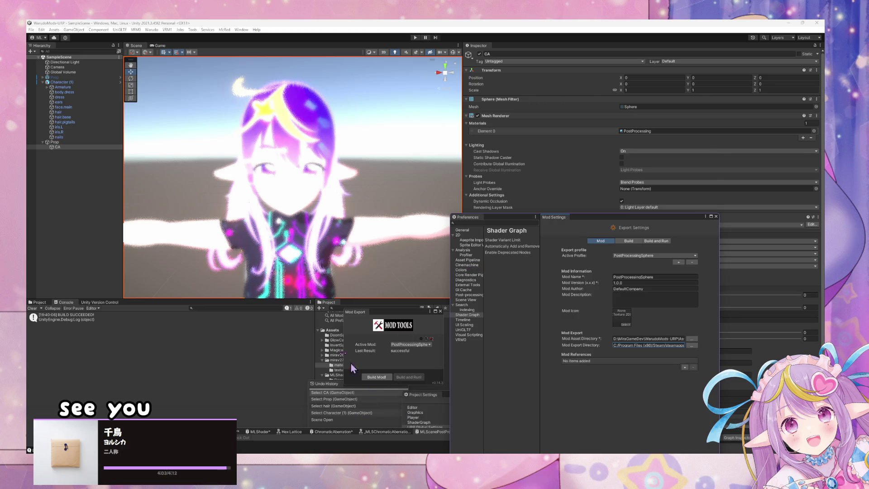
{"action": "left_click", "coordinate": [438, 447]}
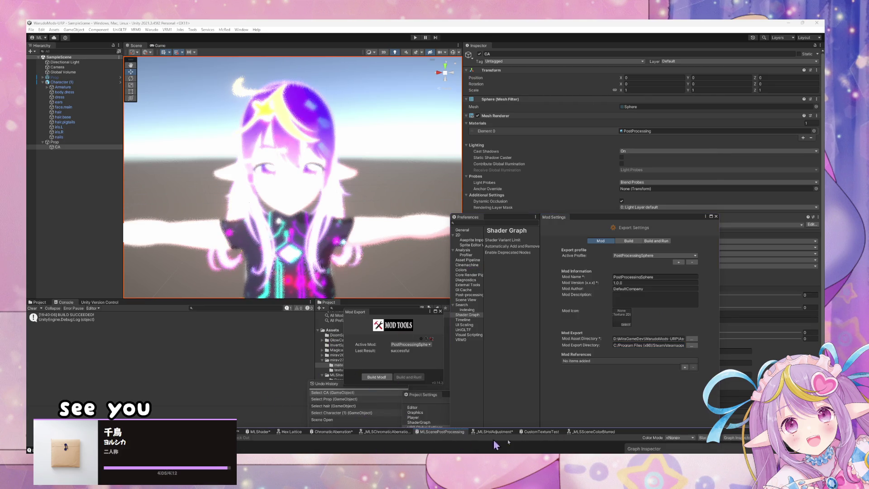
{"action": "left_click", "coordinate": [632, 433]}
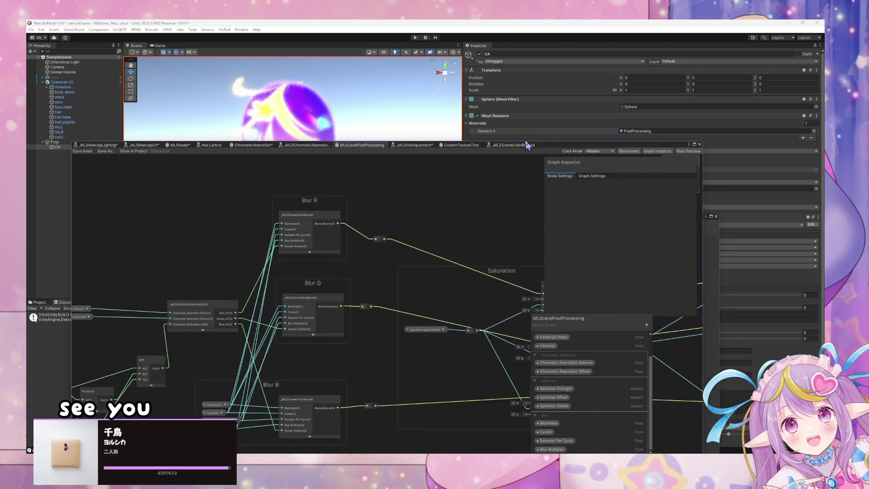
Step: In _MLSSceneColorBlurred, select SafeHDSceneColor and browse its Source file, closing the picker unchanged
{"action": "left_click_drag", "start_coordinate": [460, 277], "coordinate": [254, 217]}
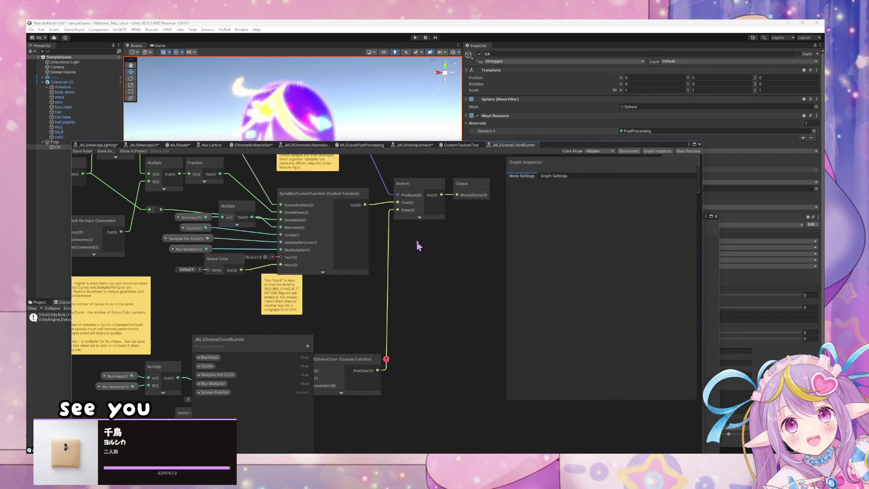
{"action": "left_click_drag", "start_coordinate": [417, 245], "coordinate": [496, 242]}
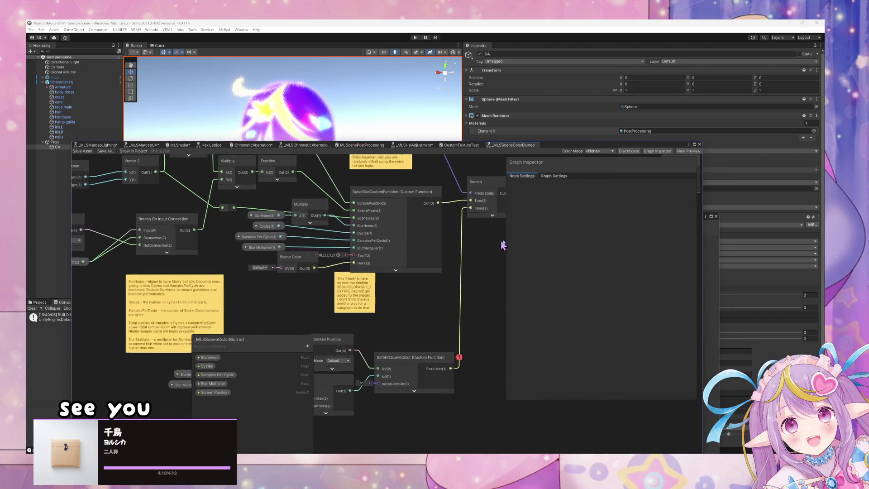
{"action": "left_click", "coordinate": [435, 361]}
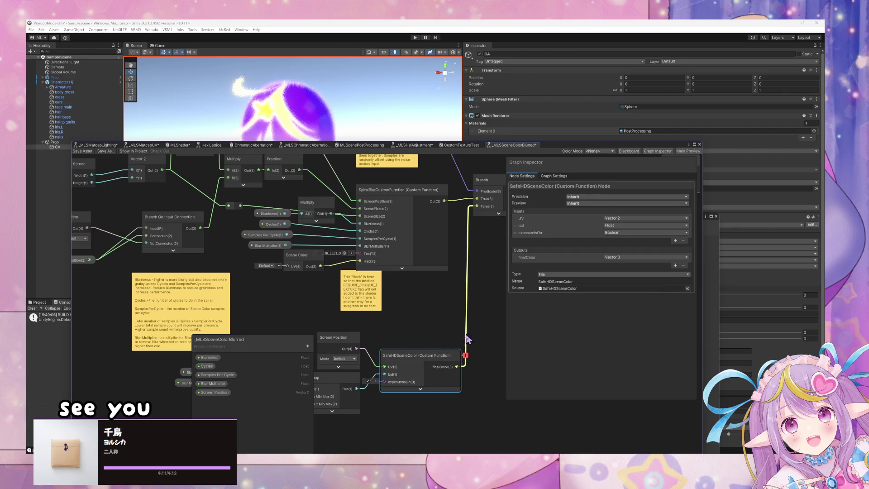
{"action": "mouse_move", "coordinate": [466, 356]}
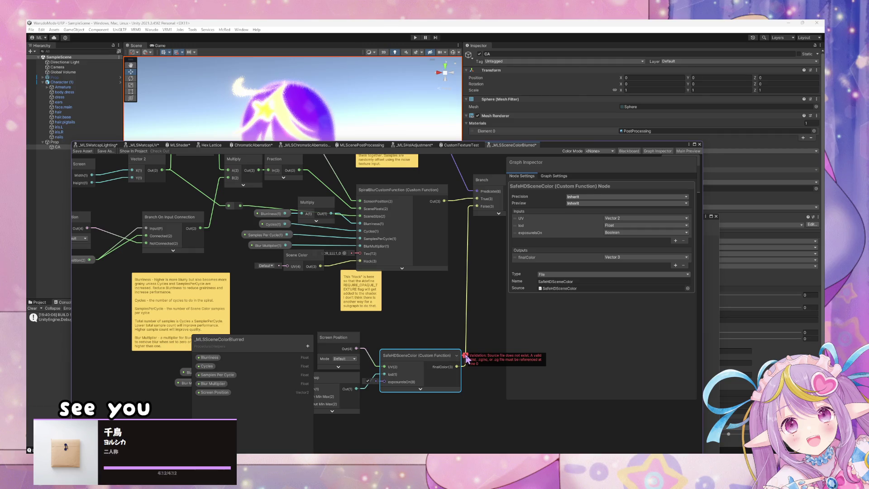
{"action": "left_click", "coordinate": [688, 289]}
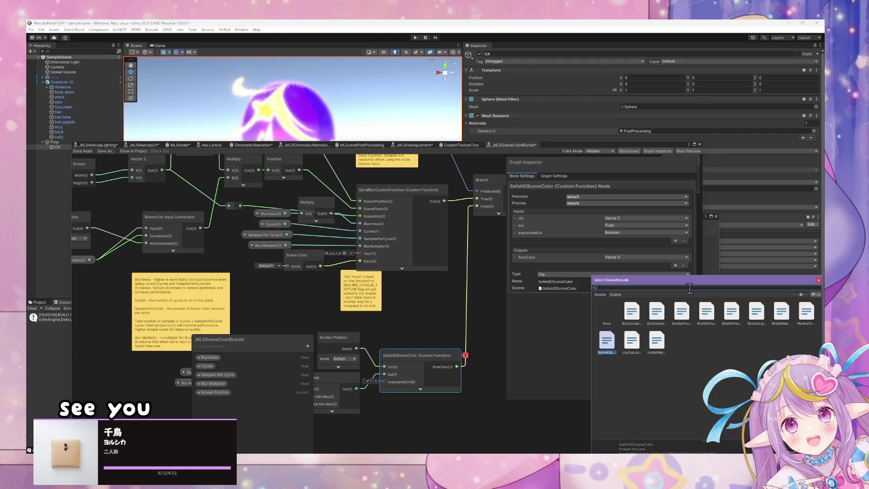
{"action": "left_click", "coordinate": [484, 314]}
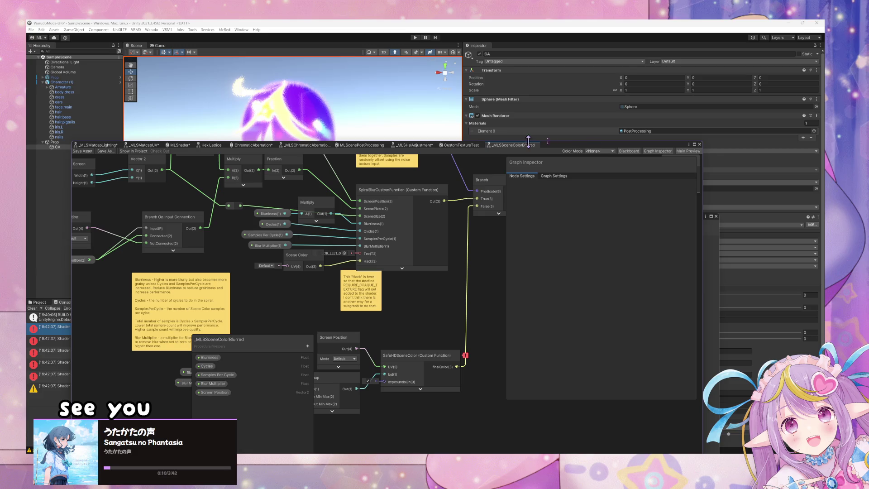
Step: Close Mod Export and Preferences/Mod Settings, widen the scene view, and park the Shader Graph window
{"action": "mouse_move", "coordinate": [589, 145]}
{"action": "left_mouse_down"}
{"action": "mouse_move", "coordinate": [769, 166]}
{"action": "mouse_move", "coordinate": [775, 370]}
{"action": "mouse_move", "coordinate": [776, 339]}
{"action": "mouse_move", "coordinate": [826, 309]}
{"action": "mouse_move", "coordinate": [825, 354]}
{"action": "mouse_move", "coordinate": [785, 377]}
{"action": "mouse_move", "coordinate": [808, 375]}
{"action": "mouse_move", "coordinate": [825, 348]}
{"action": "mouse_move", "coordinate": [825, 374]}
{"action": "left_mouse_up"}
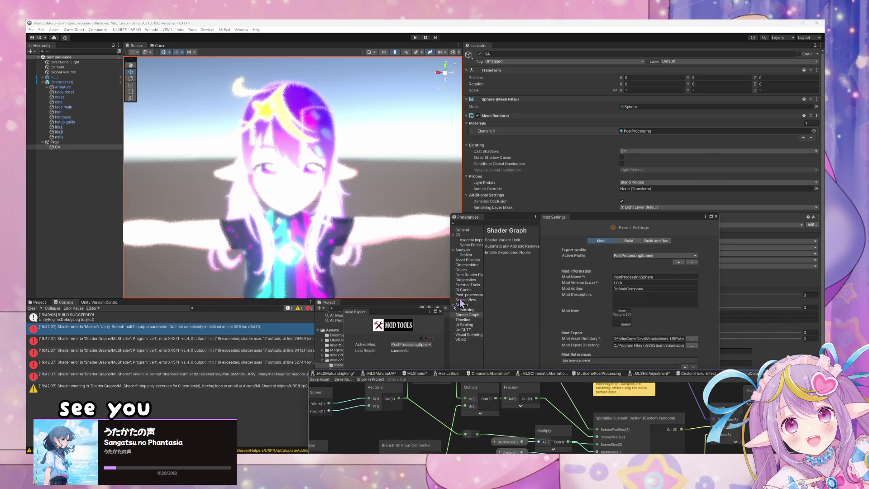
{"action": "left_click", "coordinate": [441, 312]}
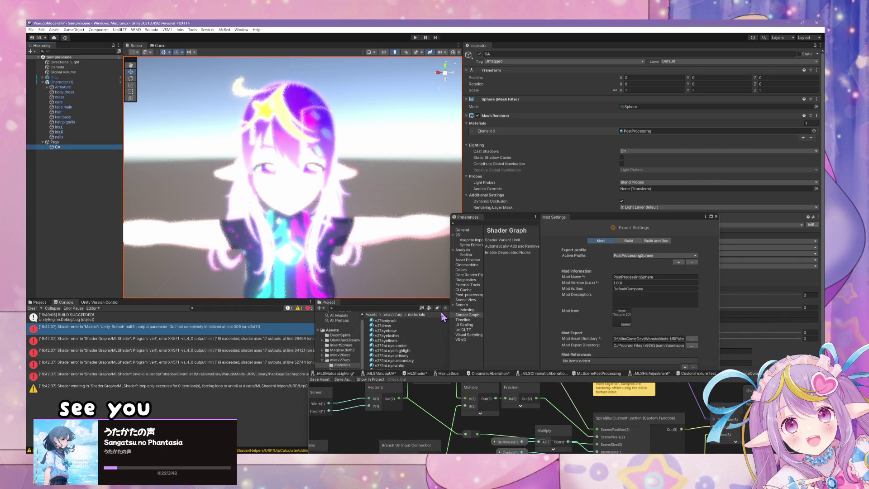
{"action": "mouse_move", "coordinate": [543, 370]}
{"action": "left_mouse_down"}
{"action": "mouse_move", "coordinate": [548, 320]}
{"action": "mouse_move", "coordinate": [571, 273]}
{"action": "mouse_move", "coordinate": [570, 215]}
{"action": "left_mouse_up"}
{"action": "mouse_move", "coordinate": [827, 225]}
{"action": "left_mouse_down"}
{"action": "mouse_move", "coordinate": [729, 389]}
{"action": "mouse_move", "coordinate": [710, 402]}
{"action": "left_mouse_up"}
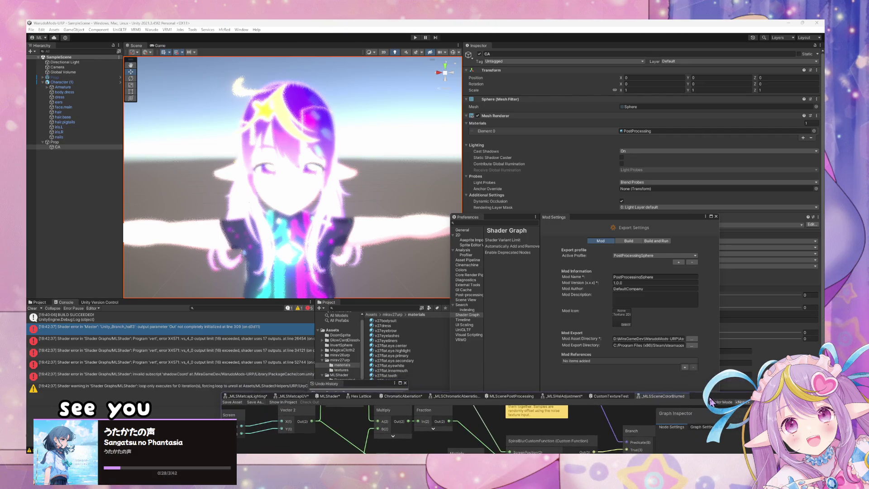
{"action": "left_click", "coordinate": [716, 216]}
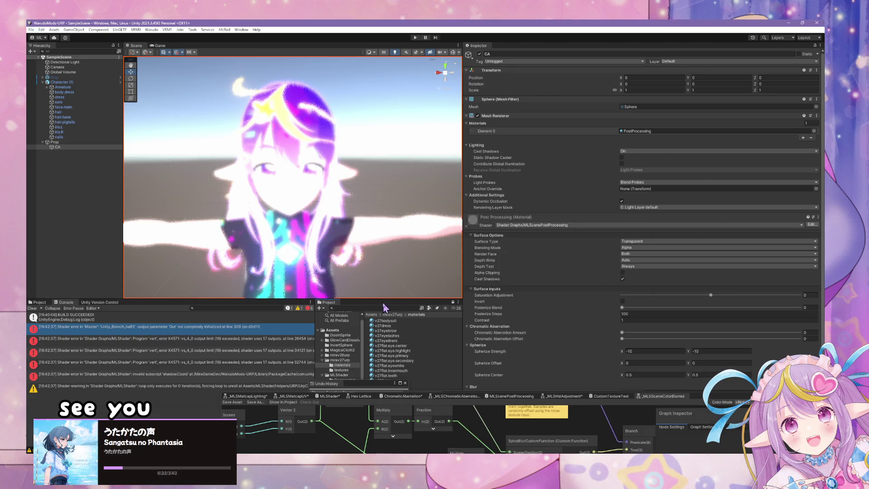
{"action": "left_click_drag", "start_coordinate": [463, 313], "coordinate": [646, 313]}
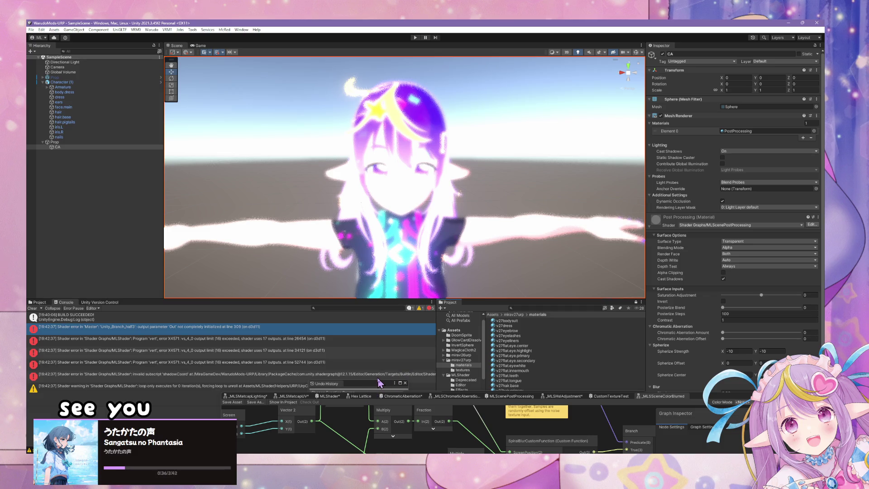
{"action": "mouse_move", "coordinate": [722, 403]}
{"action": "left_mouse_down"}
{"action": "mouse_move", "coordinate": [674, 427]}
{"action": "mouse_move", "coordinate": [664, 396]}
{"action": "mouse_move", "coordinate": [717, 133]}
{"action": "left_mouse_up"}
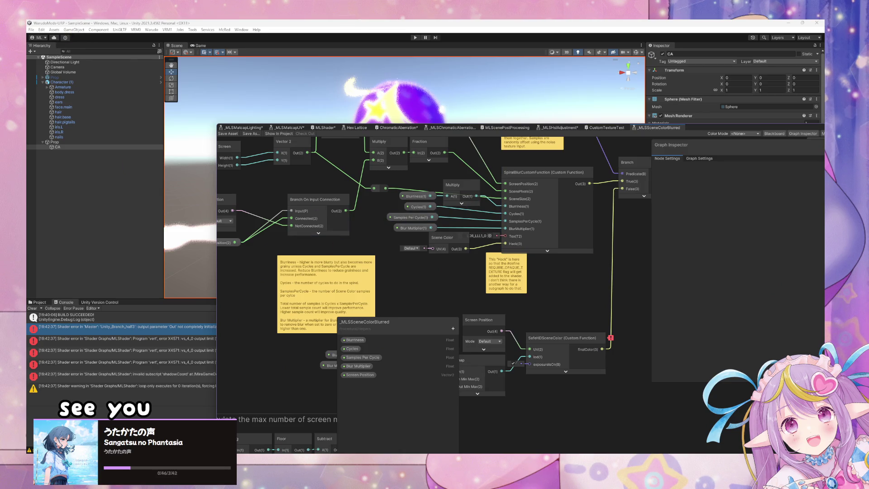
Step: Close the Unity editor, choosing Discard All for the unsaved shader graph changes
{"action": "left_click", "coordinate": [77, 25]}
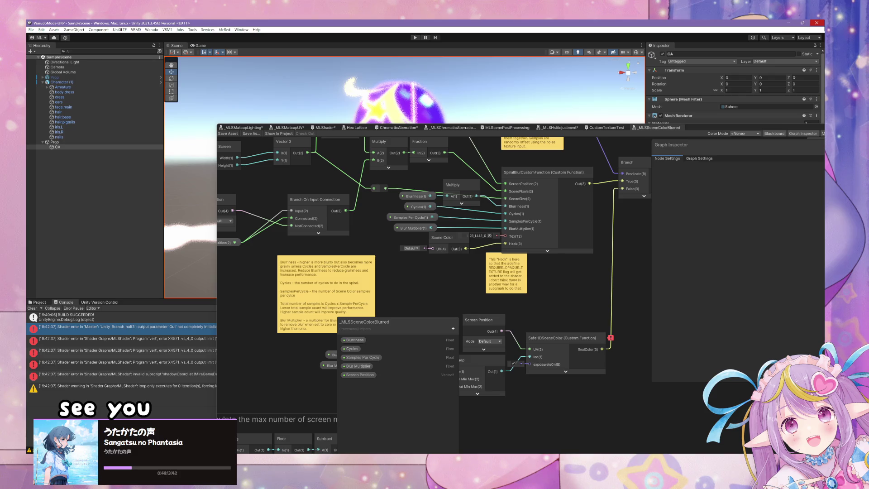
{"action": "left_click", "coordinate": [817, 23]}
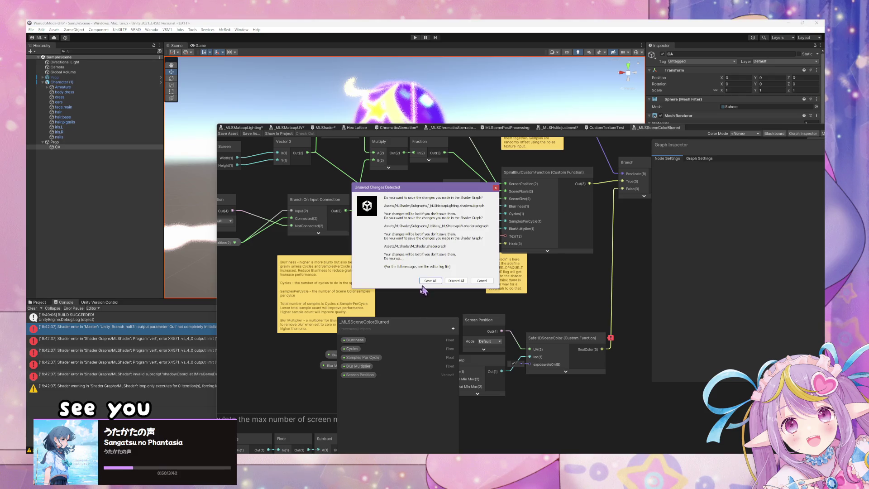
{"action": "left_click", "coordinate": [478, 282]}
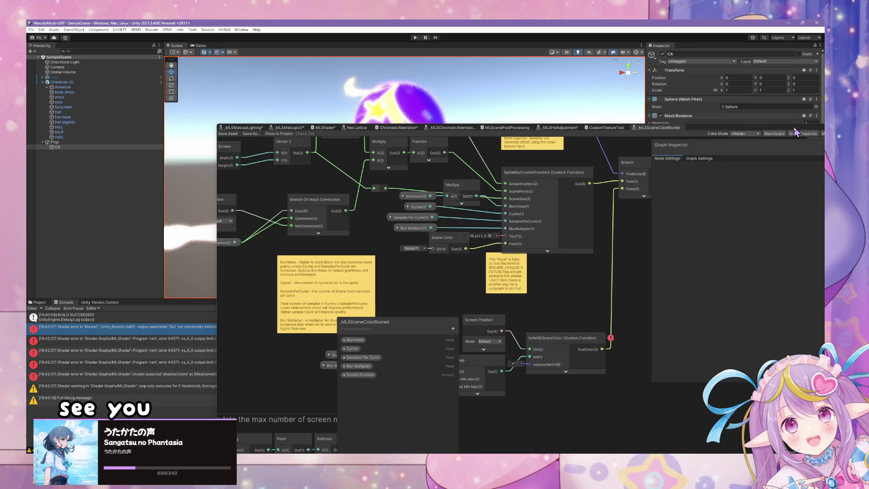
{"action": "left_click_drag", "start_coordinate": [795, 131], "coordinate": [630, 136]}
{"action": "left_click", "coordinate": [612, 136]}
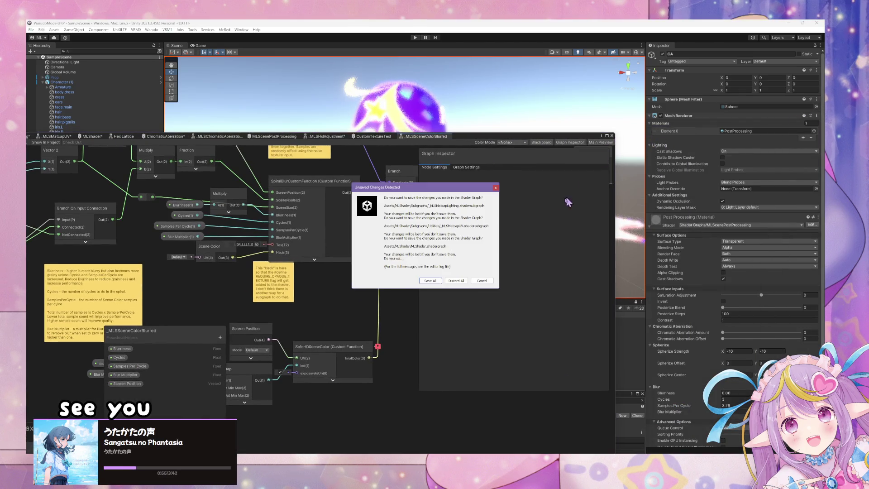
{"action": "left_click", "coordinate": [454, 281]}
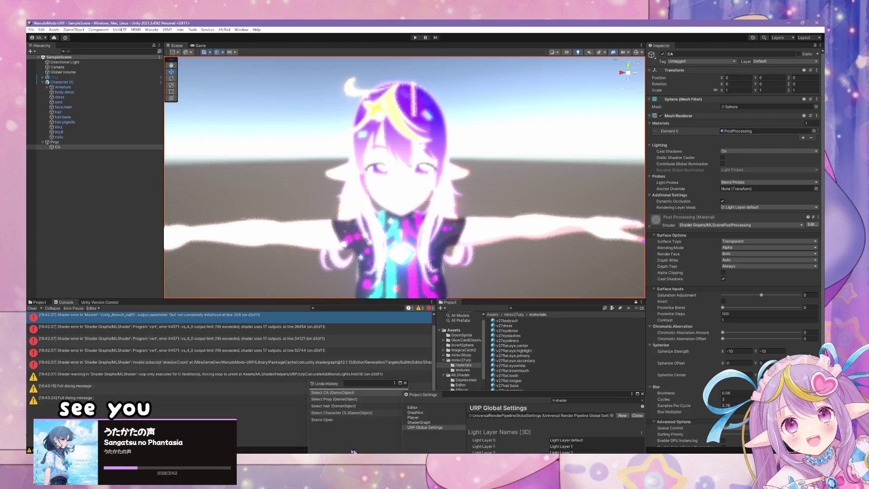
Step: Show the WarudoMods-URP project folder in File Explorer from Unity Hub's project menu
{"action": "mouse_move", "coordinate": [353, 452]}
{"action": "left_click", "coordinate": [435, 439]}
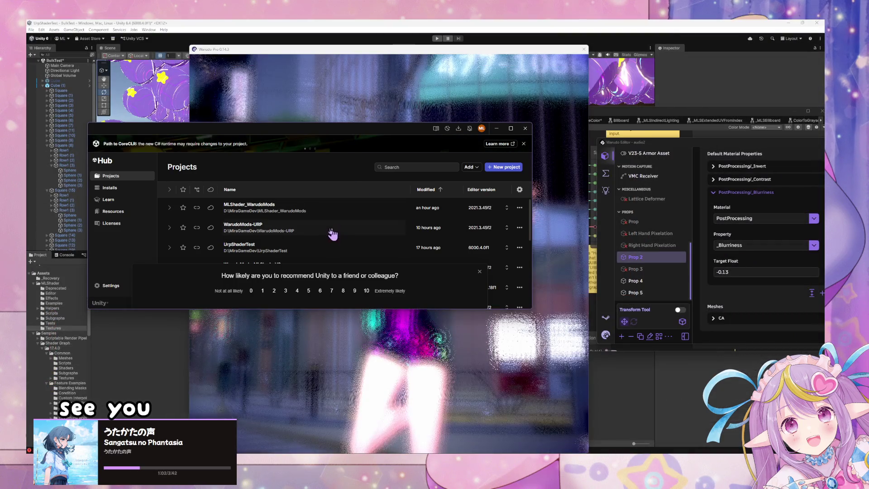
{"action": "left_click", "coordinate": [506, 227]}
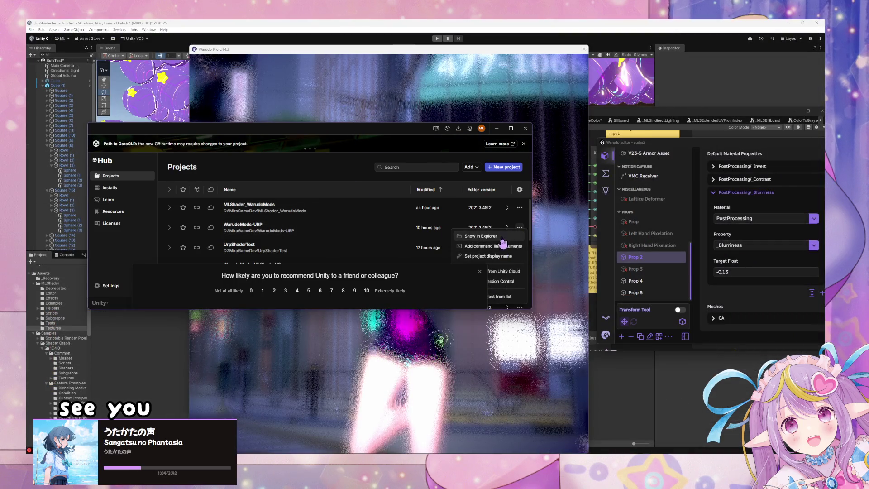
{"action": "key", "text": "Escape"}
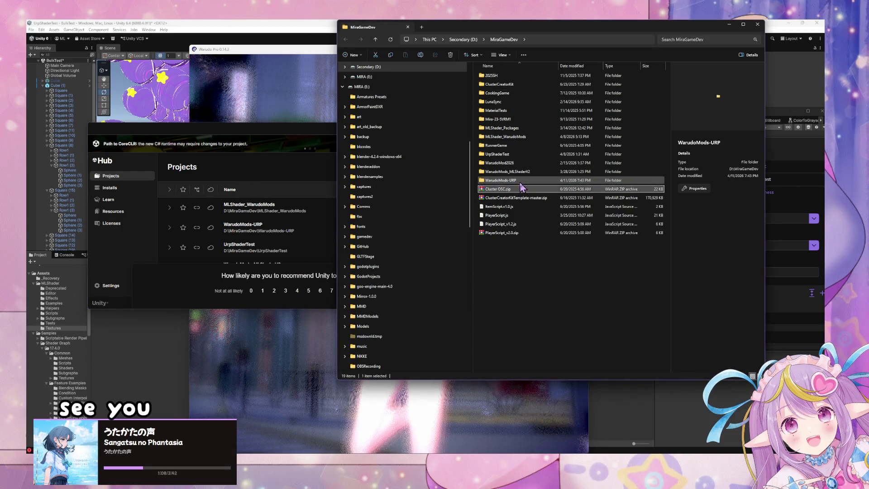
Step: Send WarudoMods-URP's Library folder to the Recycle Bin instead of permanently deleting it
{"action": "double_click", "coordinate": [518, 181]}
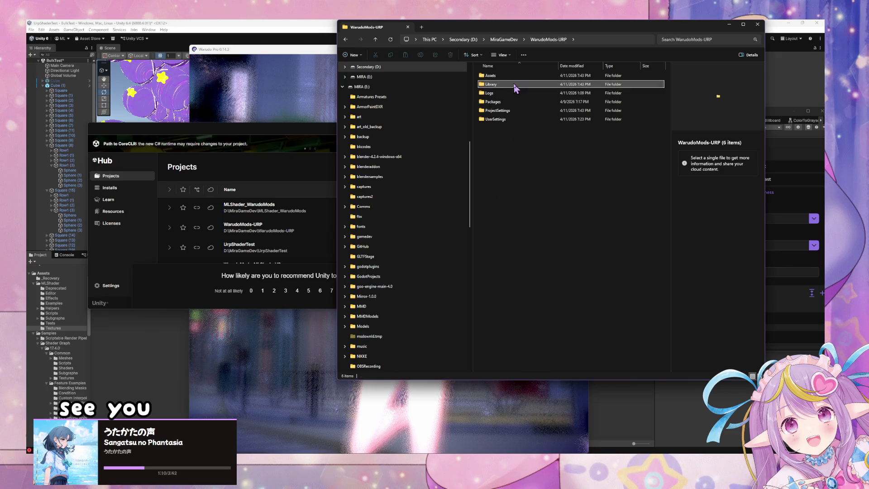
{"action": "double_click", "coordinate": [514, 85]}
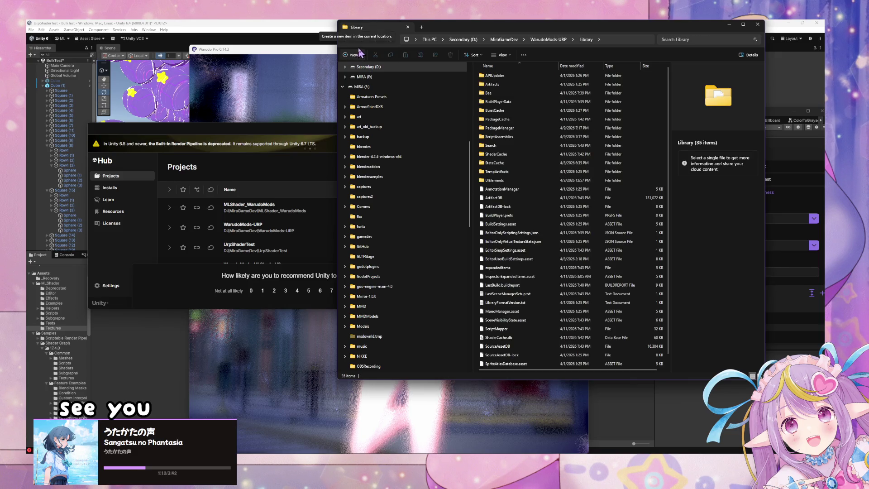
{"action": "left_click", "coordinate": [347, 41]}
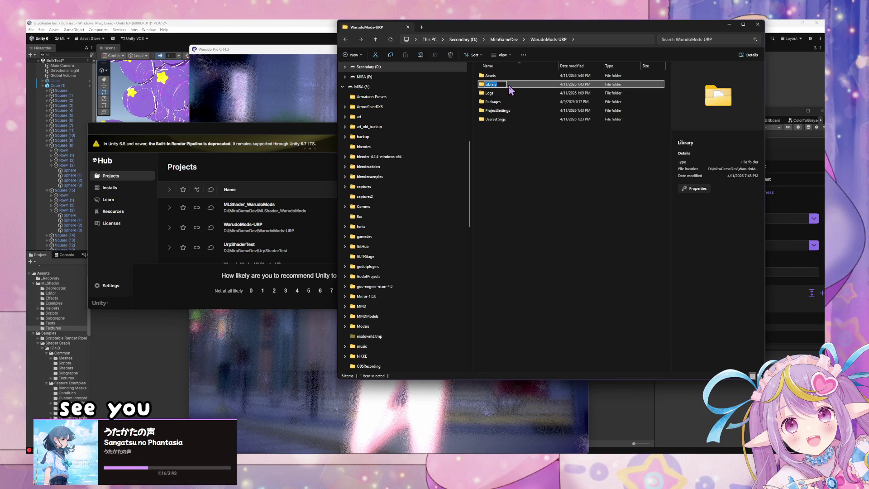
{"action": "key", "text": "Delete"}
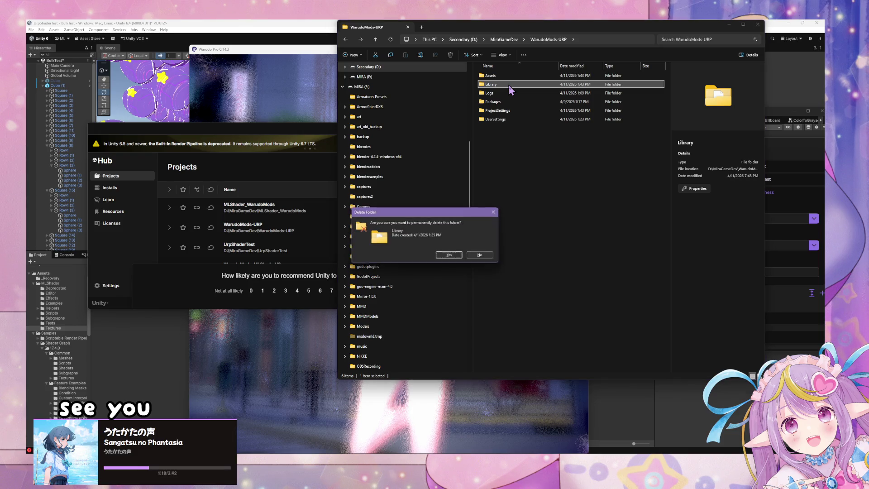
{"action": "left_click", "coordinate": [485, 255]}
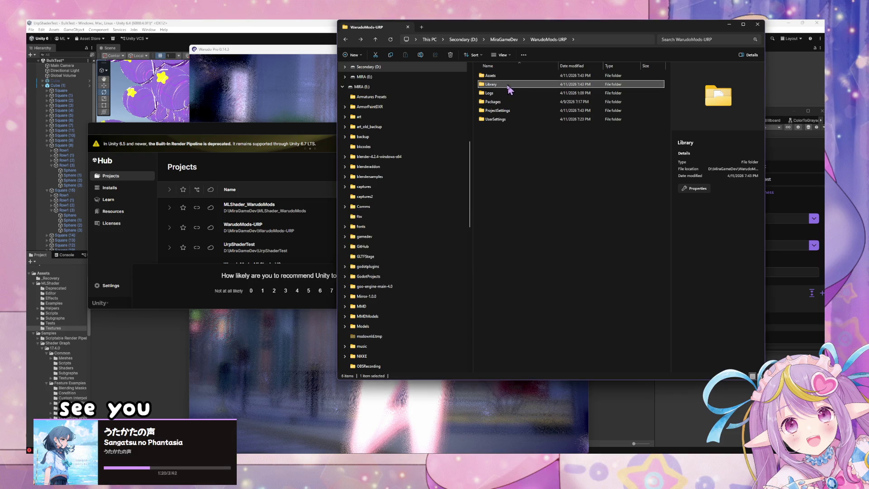
{"action": "key", "text": "Escape"}
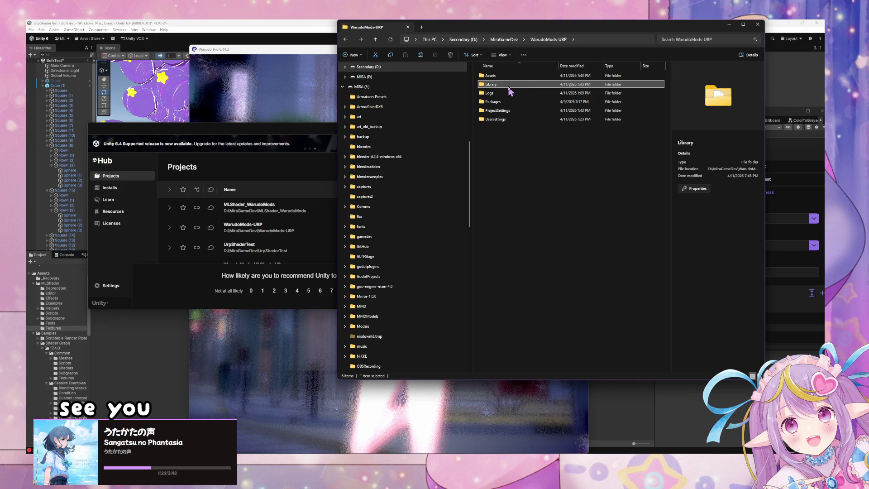
{"action": "key", "text": "Delete"}
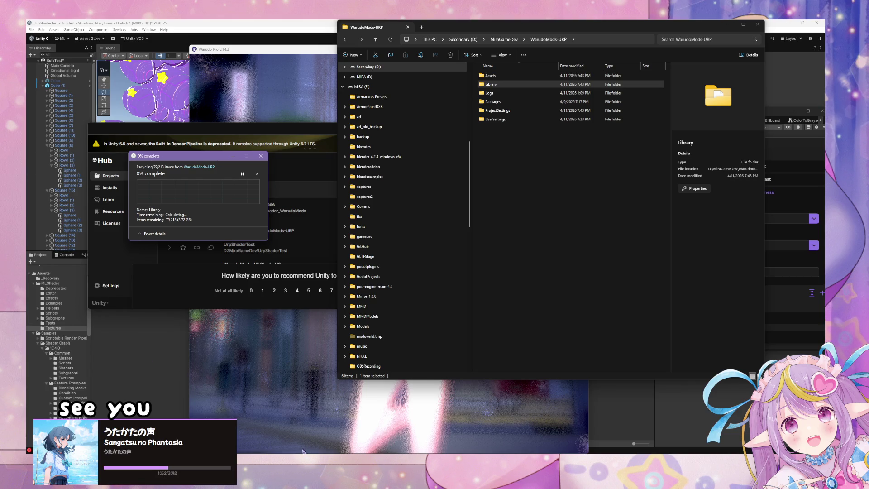
{"action": "key", "text": "super"}
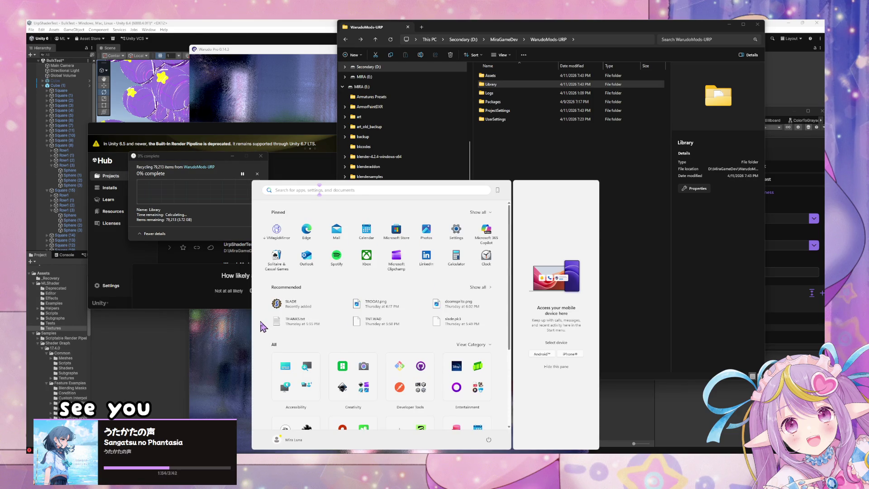
Step: Check the Recycle Bin, then return to the WarudoMods-URP folder
{"action": "type", "text": "recy"}
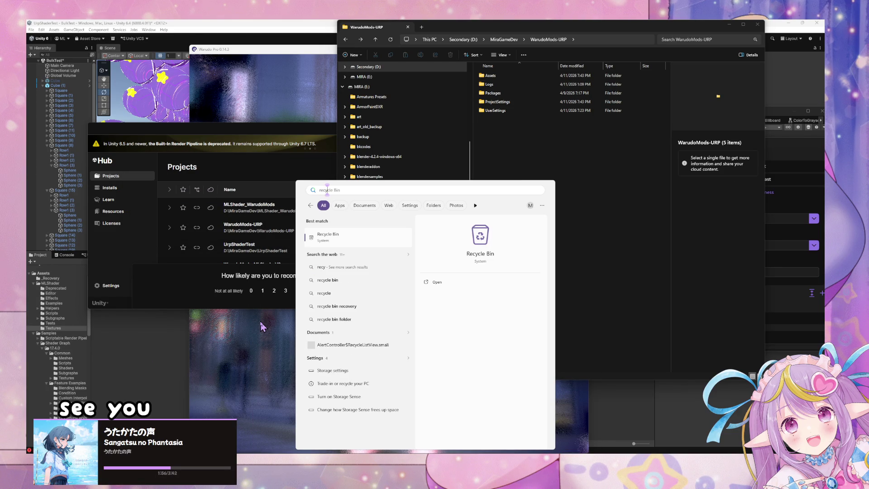
{"action": "left_click", "coordinate": [332, 235]}
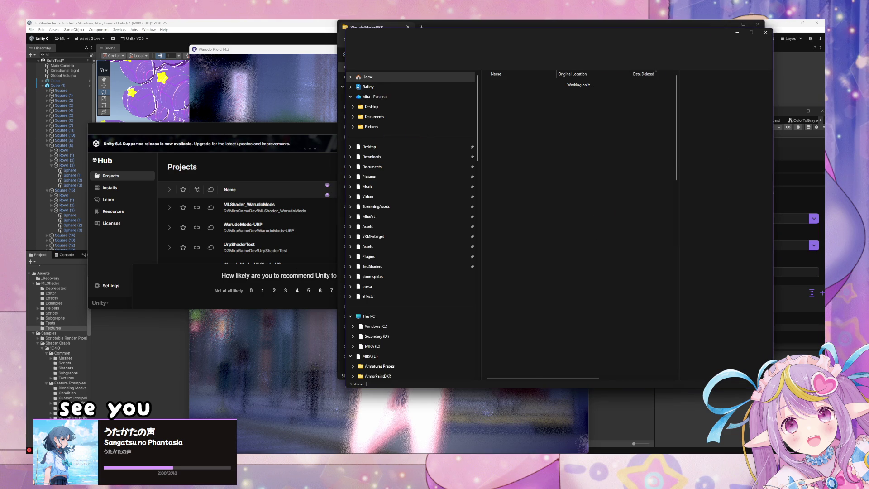
{"action": "key", "text": "alt+Left"}
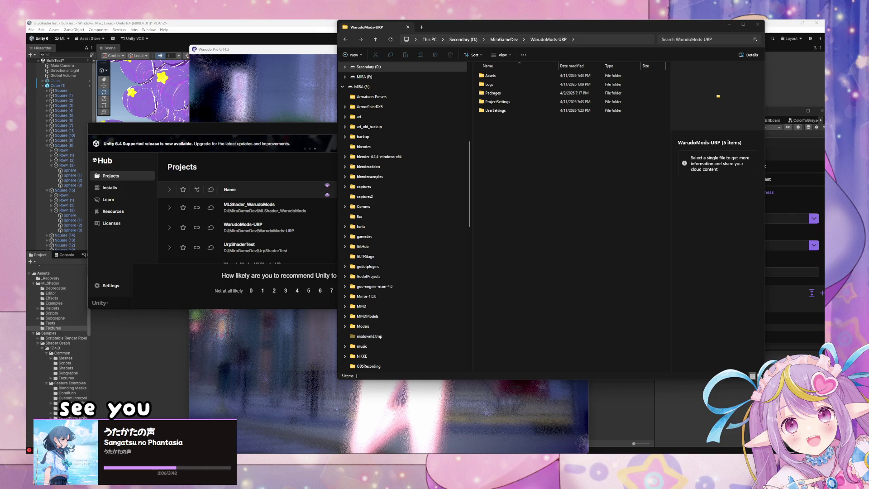
Step: Run Disk Cleanup on the Secondary (D:) drive and delete the selected files
{"action": "key", "text": "super"}
{"action": "type", "text": "dis"}
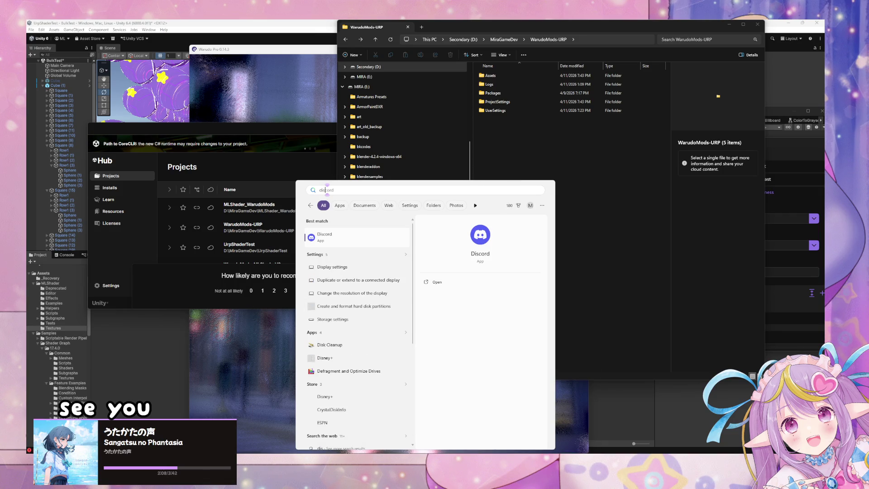
{"action": "type", "text": "k cleanup"}
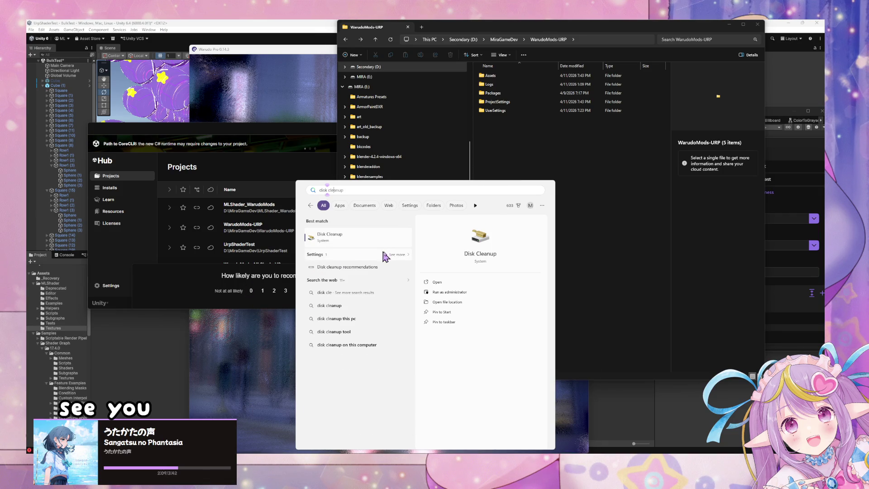
{"action": "left_click", "coordinate": [383, 245]}
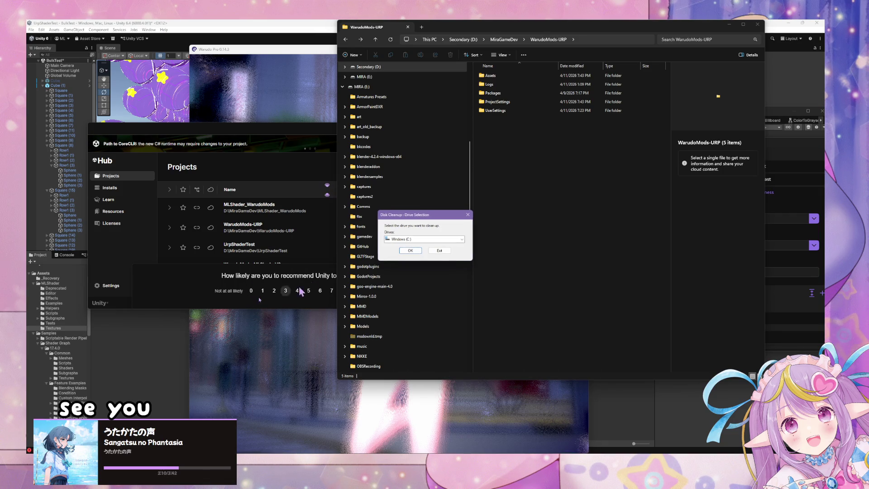
{"action": "left_click", "coordinate": [432, 239]}
{"action": "left_click", "coordinate": [410, 249]}
{"action": "left_click", "coordinate": [410, 250]}
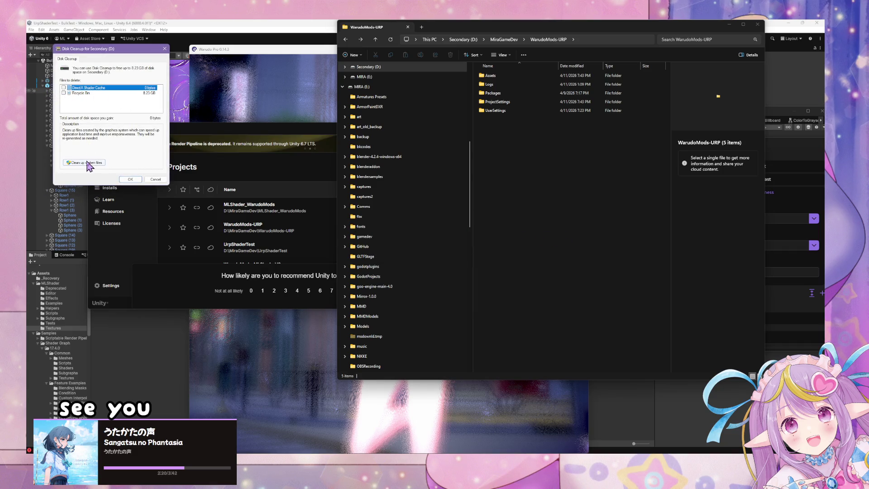
{"action": "left_click", "coordinate": [130, 180]}
{"action": "left_click", "coordinate": [435, 243]}
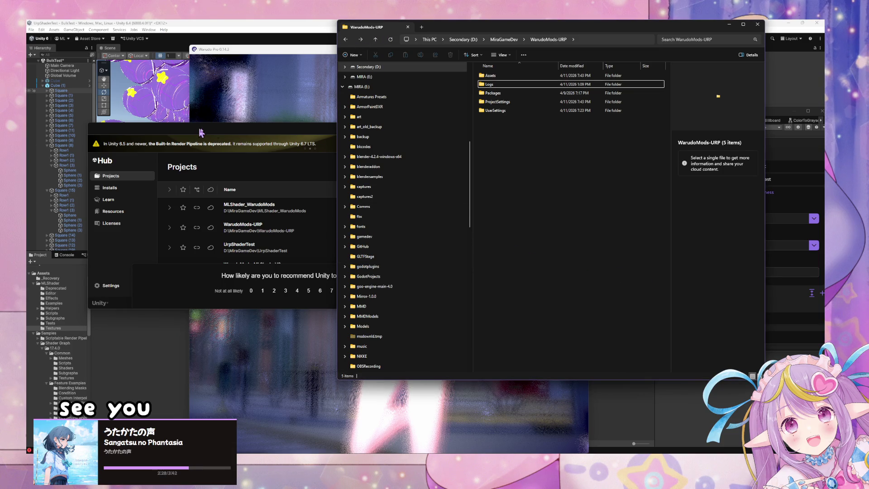
Step: Reopen WarudoMods-URP from Unity Hub, then return to Warudo while it loads
{"action": "left_click", "coordinate": [218, 135]}
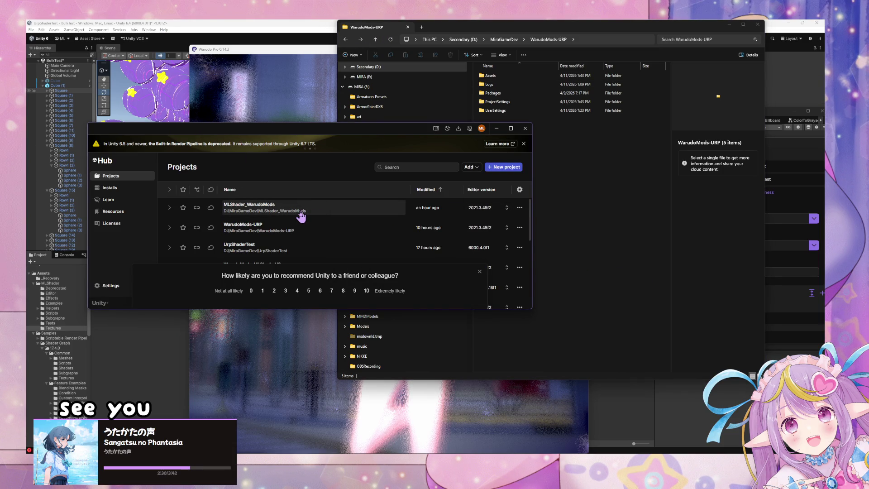
{"action": "left_click", "coordinate": [301, 231]}
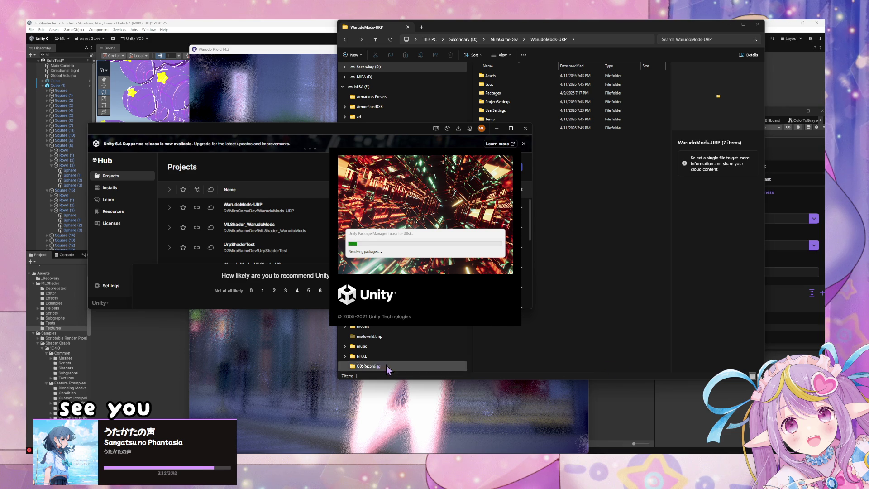
{"action": "left_click", "coordinate": [369, 389]}
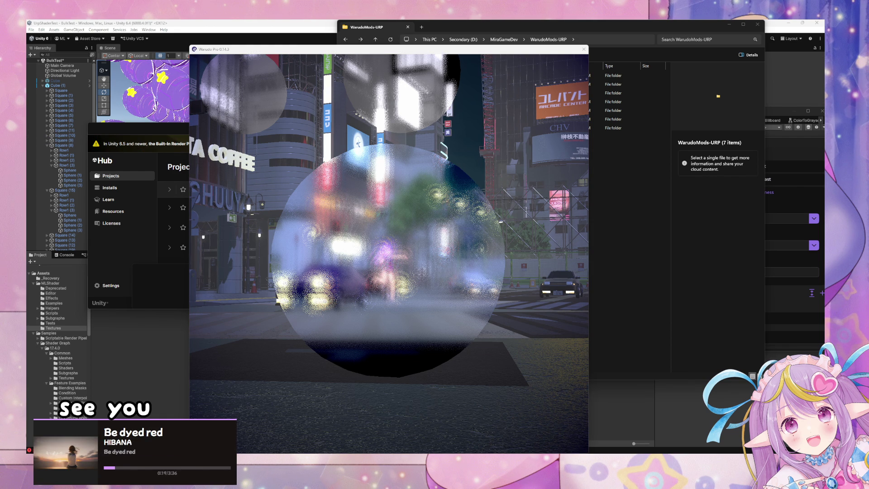
{"action": "left_click", "coordinate": [417, 230]}
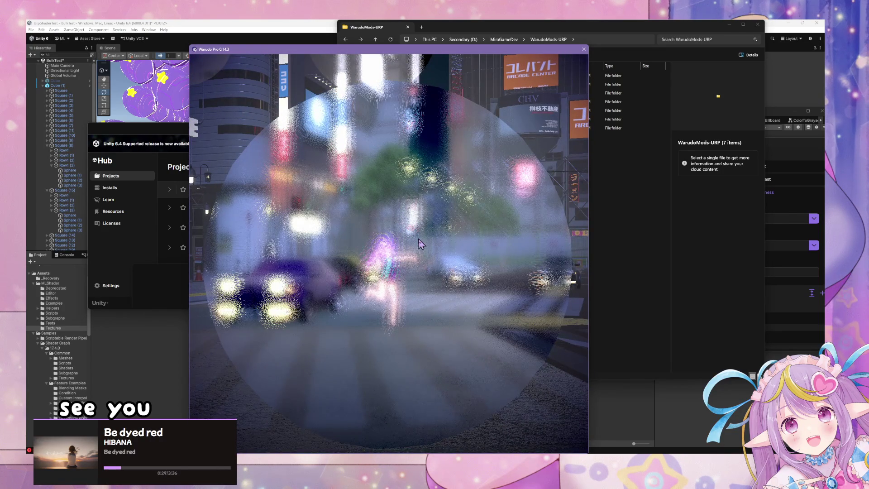
{"action": "left_click", "coordinate": [712, 248]}
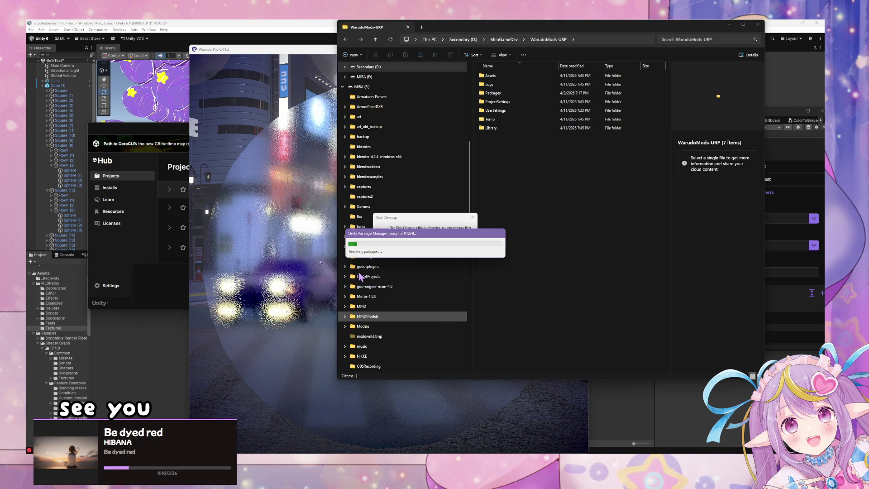
{"action": "left_click", "coordinate": [239, 162]}
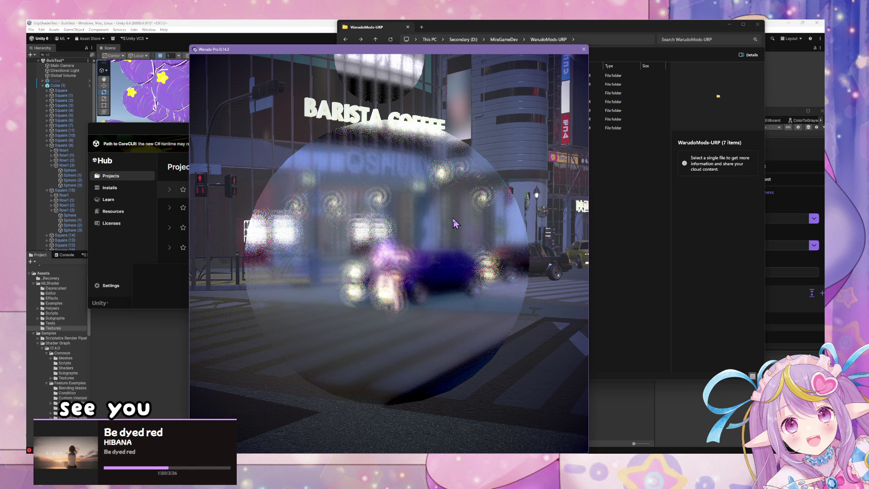
{"action": "left_click", "coordinate": [148, 384]}
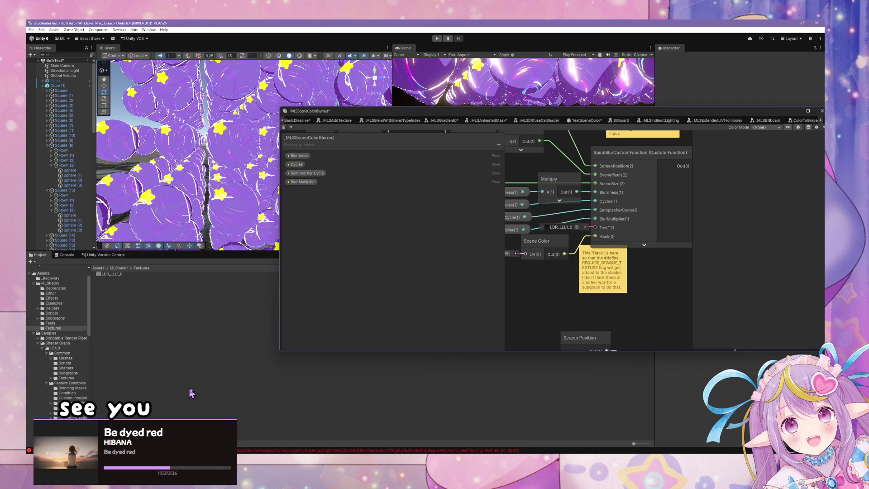
Step: Swing the Warudo camera down toward the crosswalk to view the blur sphere
{"action": "key", "text": "alt+Tab"}
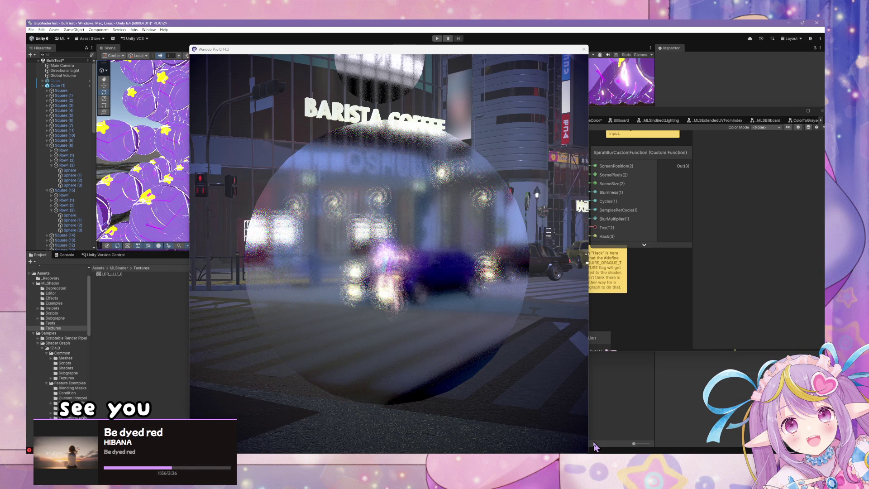
{"action": "key", "text": "alt+Tab"}
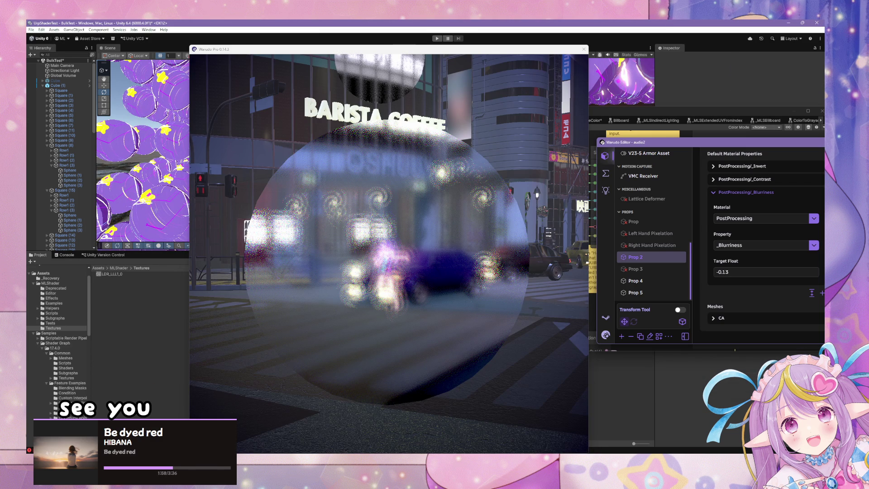
{"action": "mouse_move", "coordinate": [394, 441]}
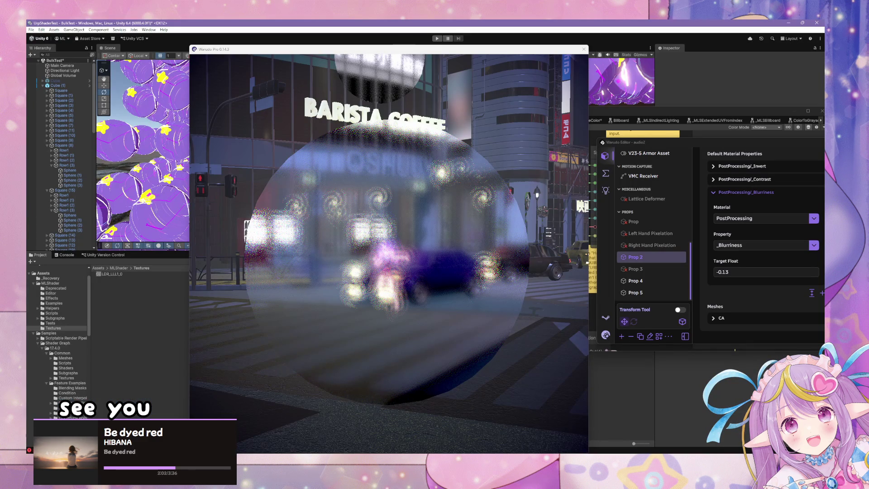
{"action": "left_click", "coordinate": [417, 215]}
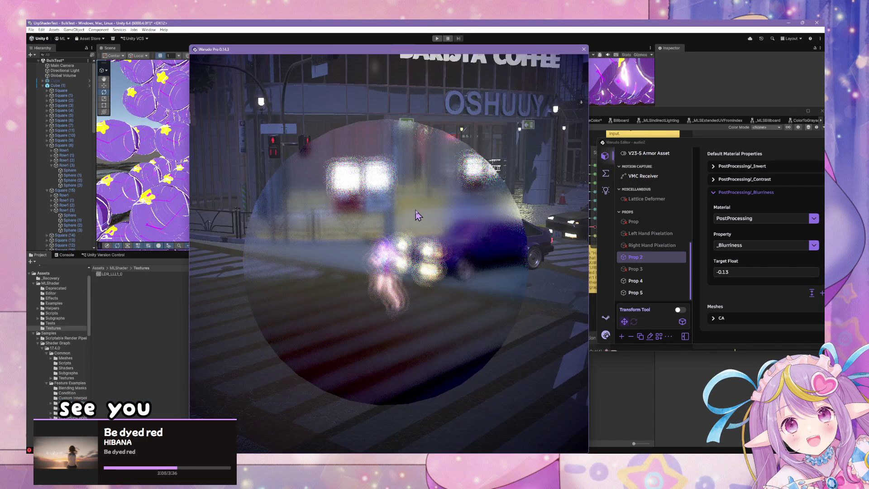
{"action": "mouse_move", "coordinate": [417, 215]}
{"action": "left_mouse_down"}
{"action": "mouse_move", "coordinate": [353, 225]}
{"action": "mouse_move", "coordinate": [534, 203]}
{"action": "mouse_move", "coordinate": [514, 185]}
{"action": "left_mouse_up"}
{"action": "scroll", "coordinate": [514, 189], "scroll_direction": "up", "scroll_amount": 3}
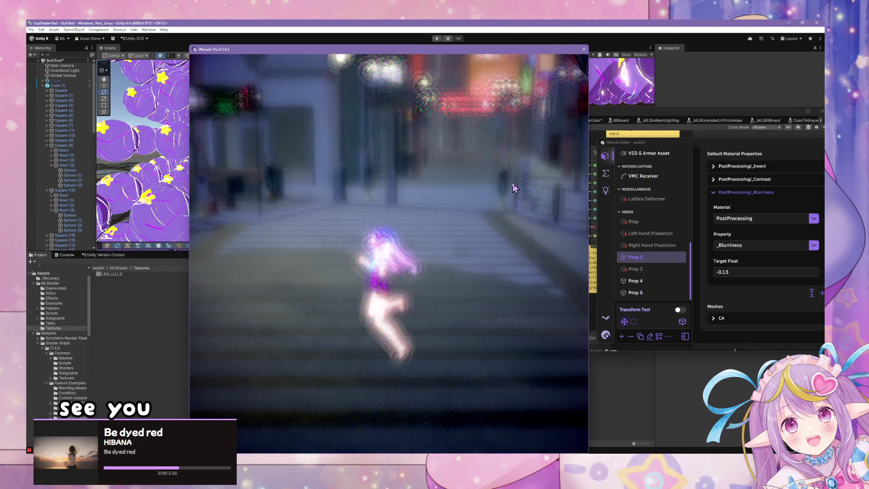
{"action": "scroll", "coordinate": [479, 193], "scroll_direction": "down", "scroll_amount": 3}
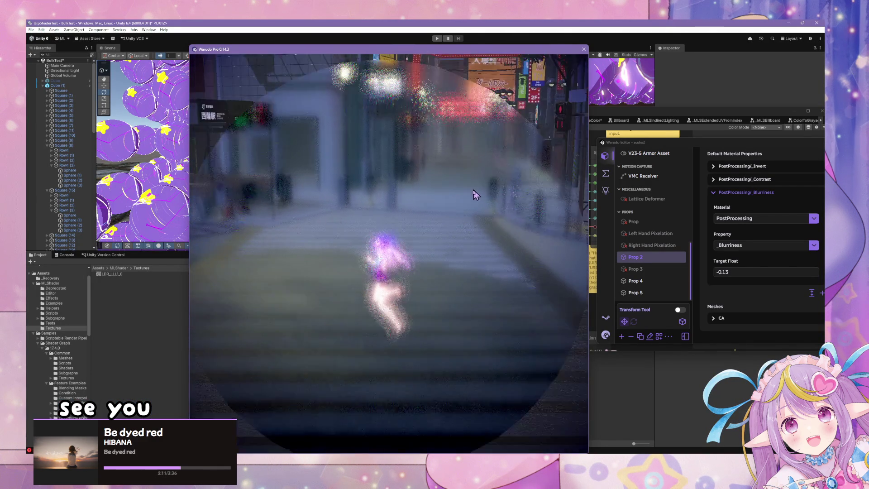
{"action": "left_click_drag", "start_coordinate": [406, 207], "coordinate": [418, 198]}
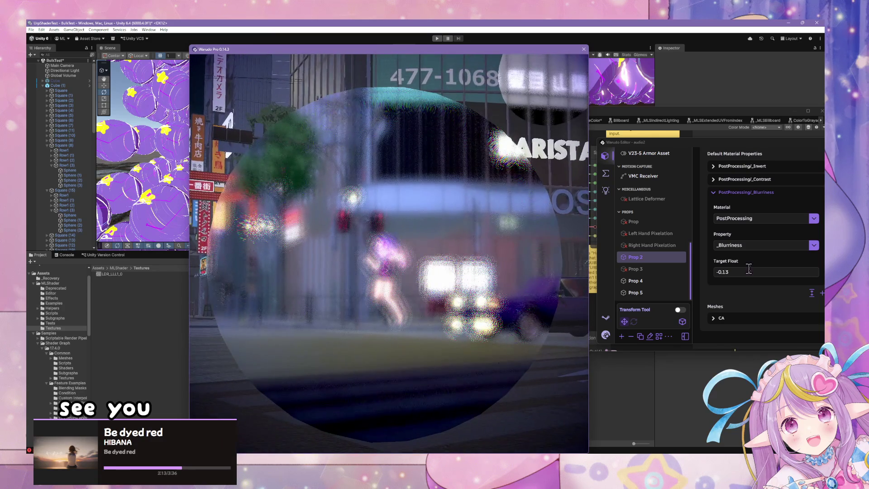
Step: Set Prop 2's _Blurriness target float to -0.12
{"action": "left_click", "coordinate": [761, 291]}
{"action": "scroll", "coordinate": [734, 259], "scroll_direction": "up", "scroll_amount": 1}
{"action": "scroll", "coordinate": [735, 259], "scroll_direction": "down", "scroll_amount": 2}
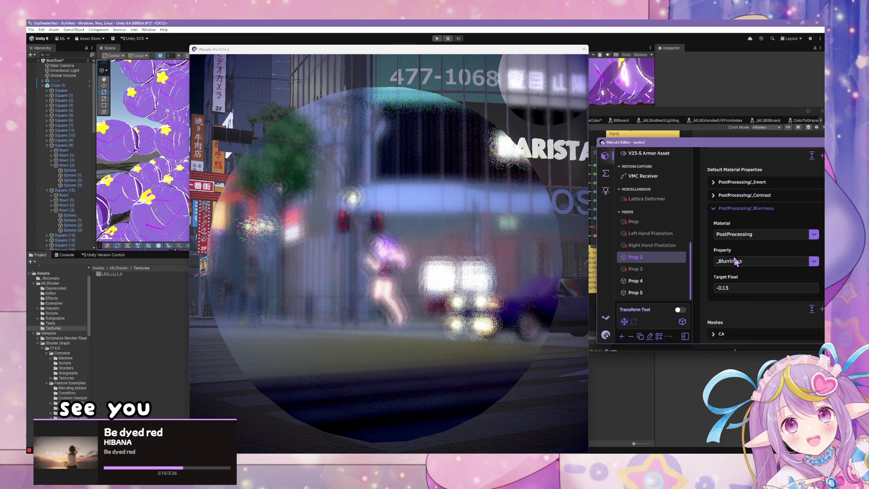
{"action": "left_click_drag", "start_coordinate": [708, 141], "coordinate": [603, 154]}
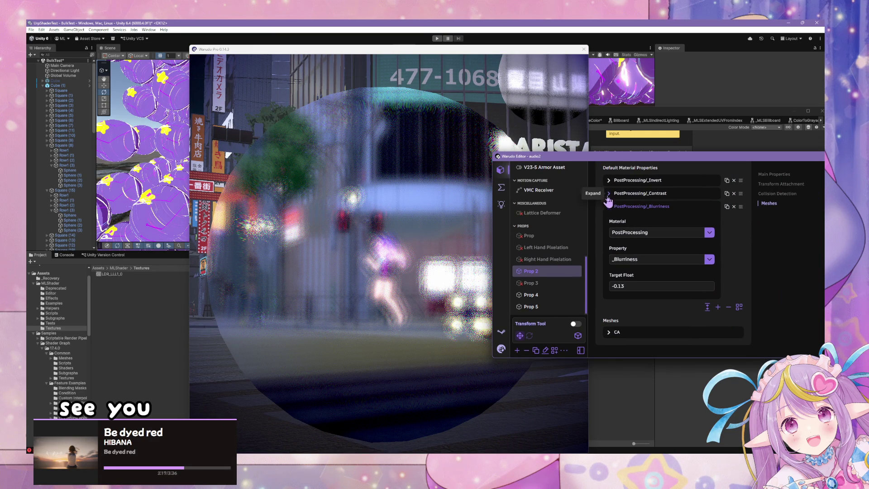
{"action": "left_click", "coordinate": [628, 286]}
{"action": "type", "text": "-0.12"}
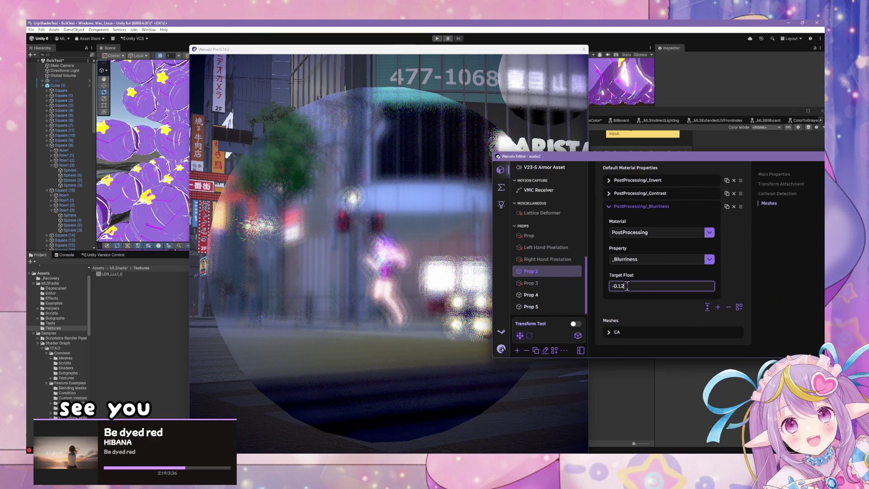
Step: Duplicate the _Blurriness entry and make the copy drive _Spherize_Strength
{"action": "left_click", "coordinate": [727, 207]}
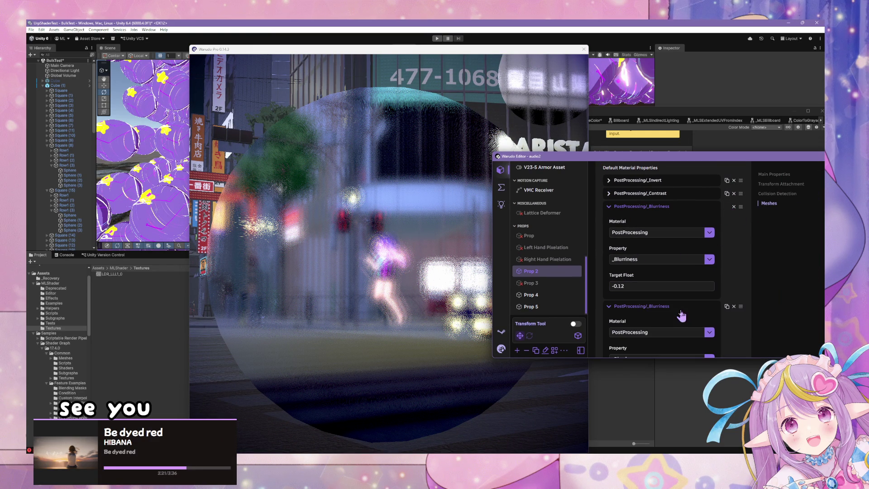
{"action": "scroll", "coordinate": [724, 320], "scroll_direction": "down", "scroll_amount": 3}
{"action": "left_click", "coordinate": [708, 302]}
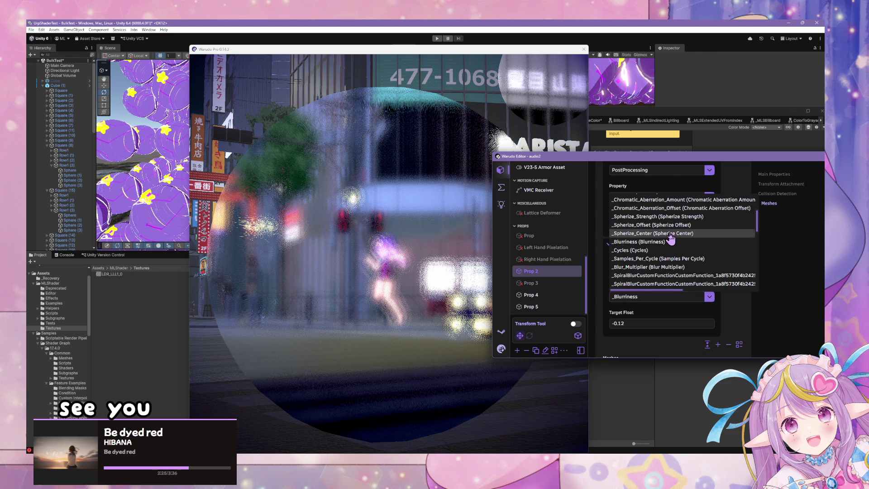
{"action": "left_click", "coordinate": [675, 216]}
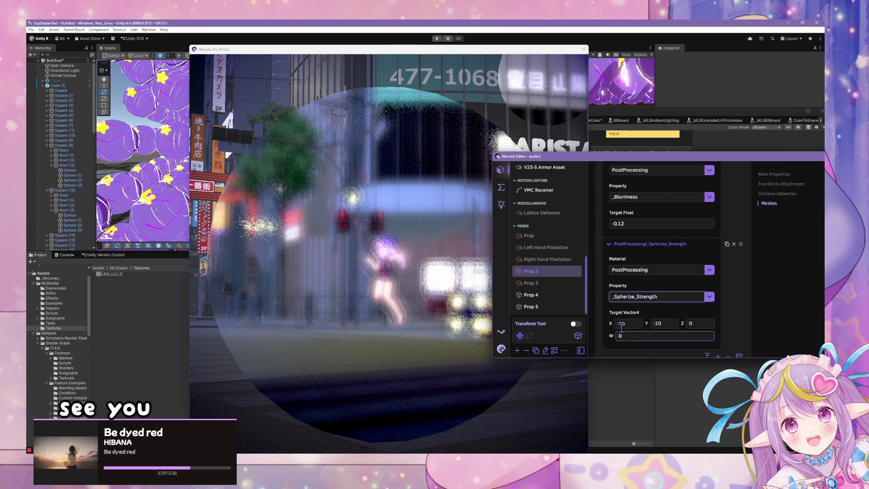
Step: Try a spherize strength X of -10 and preview the effect in the viewport
{"action": "scroll", "coordinate": [623, 249], "scroll_direction": "up", "scroll_amount": 5}
{"action": "scroll", "coordinate": [623, 249], "scroll_direction": "down", "scroll_amount": 3}
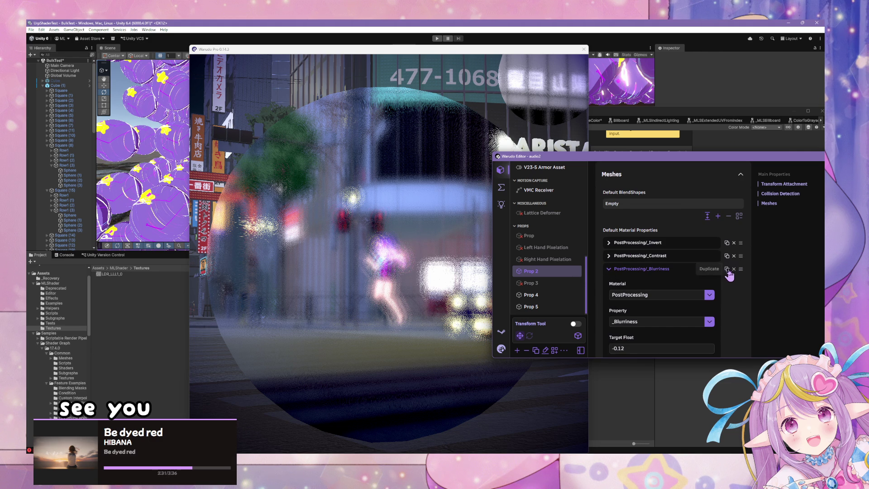
{"action": "scroll", "coordinate": [709, 303], "scroll_direction": "down", "scroll_amount": 4}
{"action": "scroll", "coordinate": [651, 283], "scroll_direction": "down", "scroll_amount": 1}
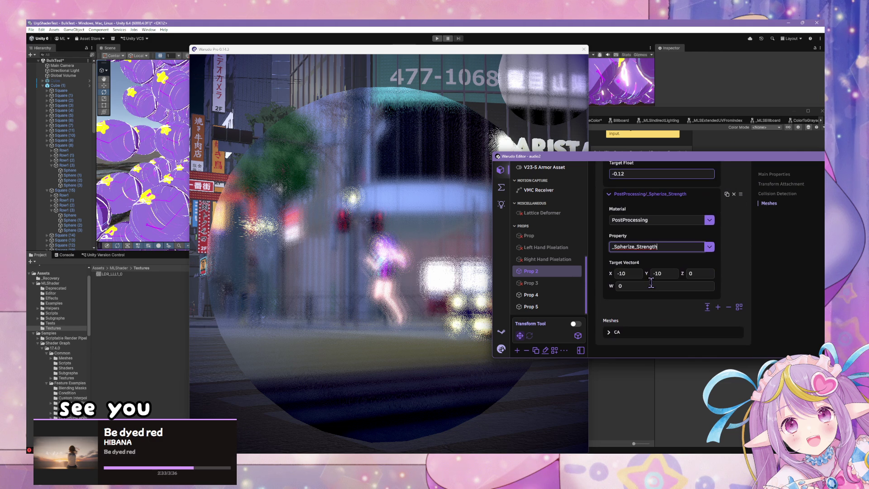
{"action": "left_click", "coordinate": [629, 263]}
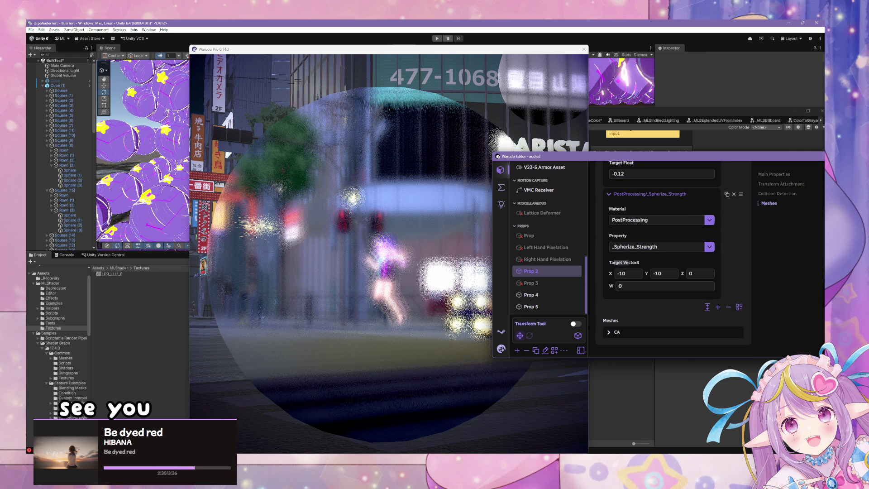
{"action": "mouse_move", "coordinate": [611, 273]}
{"action": "left_mouse_down"}
{"action": "mouse_move", "coordinate": [602, 274]}
{"action": "mouse_move", "coordinate": [617, 272]}
{"action": "left_mouse_up"}
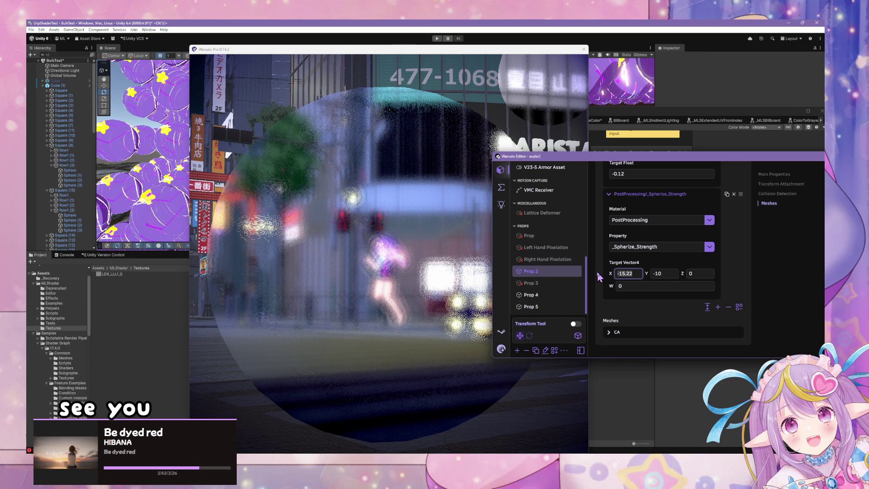
{"action": "type", "text": "-10"}
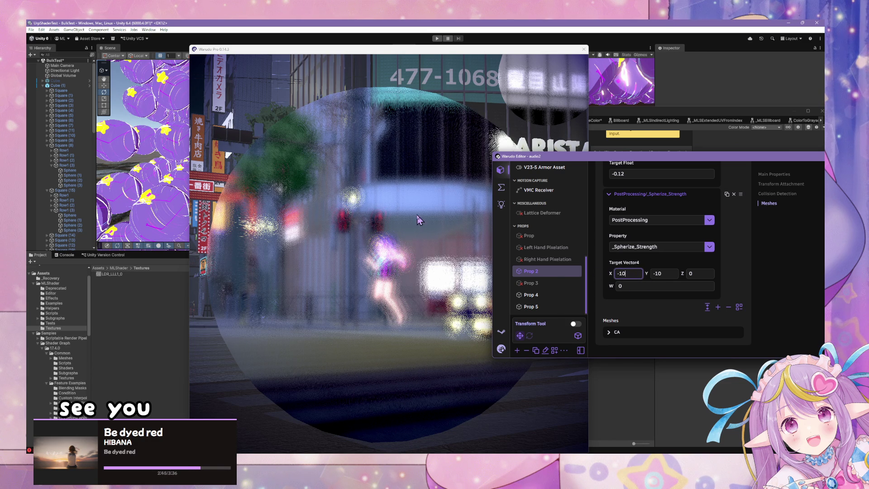
{"action": "left_click", "coordinate": [419, 220]}
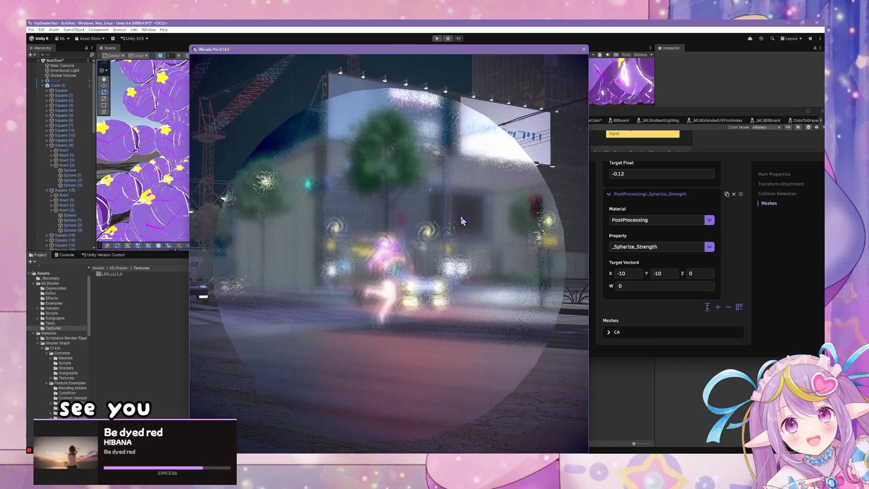
Step: Raise the spherize strength X and Y values to -20 and preview the distortion
{"action": "left_click", "coordinate": [629, 273]}
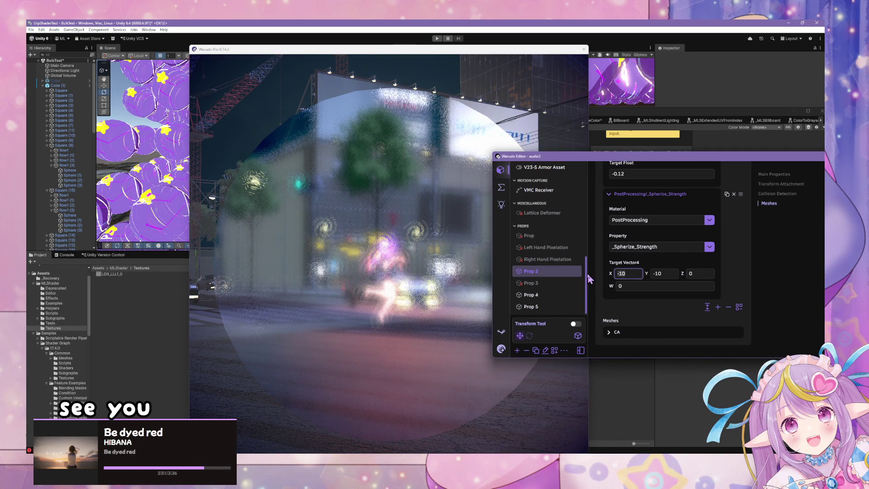
{"action": "type", "text": "-20"}
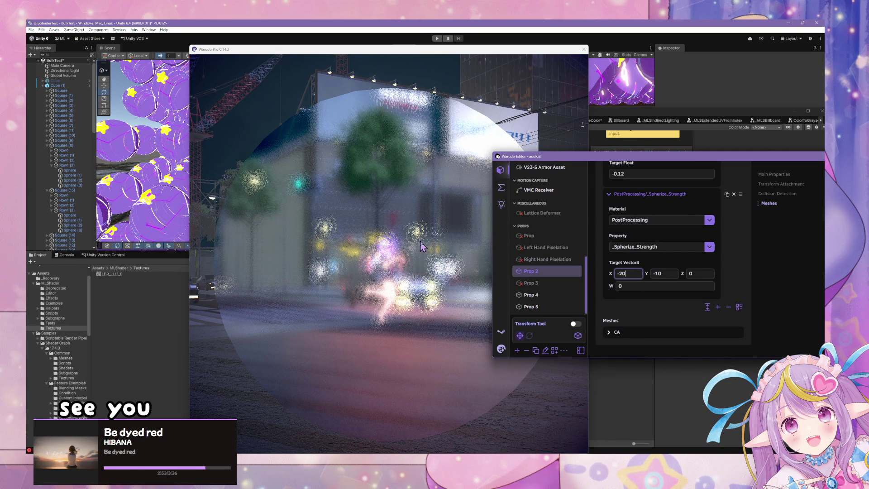
{"action": "left_click", "coordinate": [348, 243]}
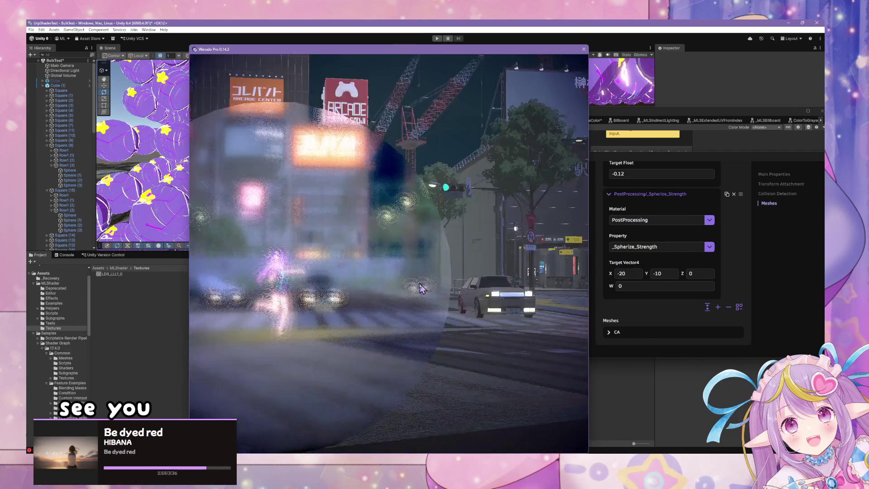
{"action": "left_click", "coordinate": [664, 273]}
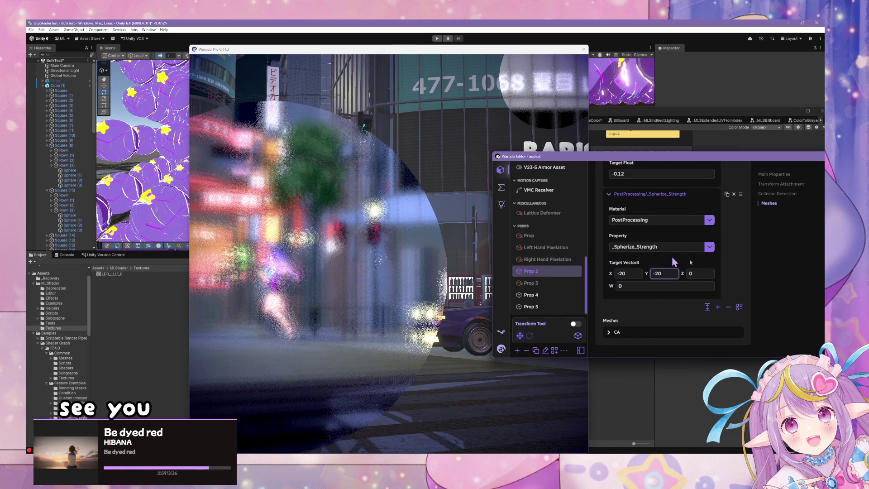
{"action": "left_click", "coordinate": [479, 200]}
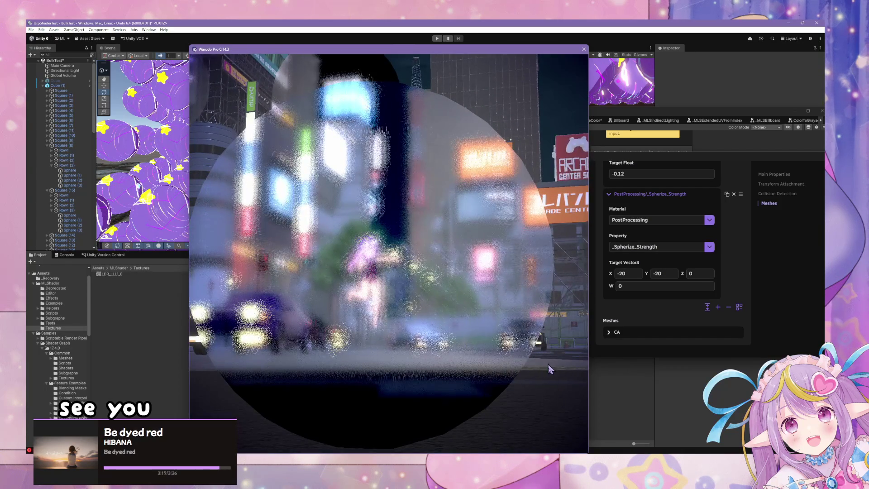
{"action": "left_click", "coordinate": [555, 446]}
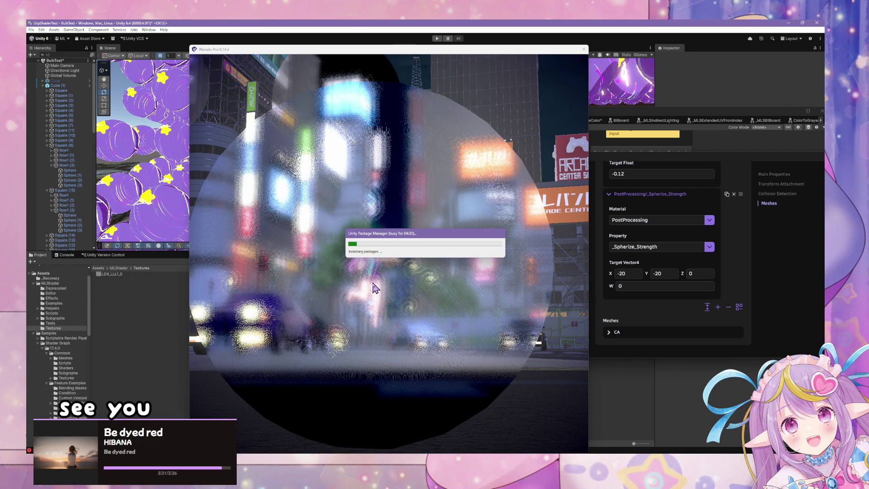
{"action": "left_click_drag", "start_coordinate": [398, 235], "coordinate": [230, 152]}
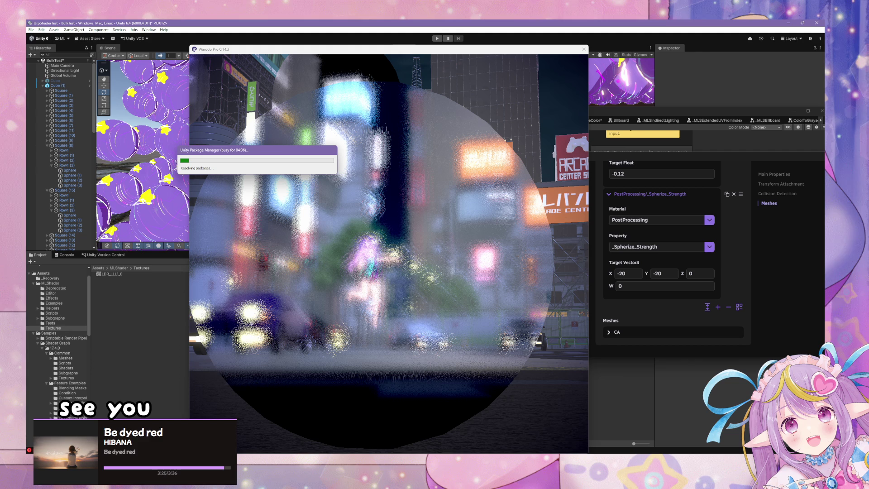
{"action": "left_click", "coordinate": [390, 257]}
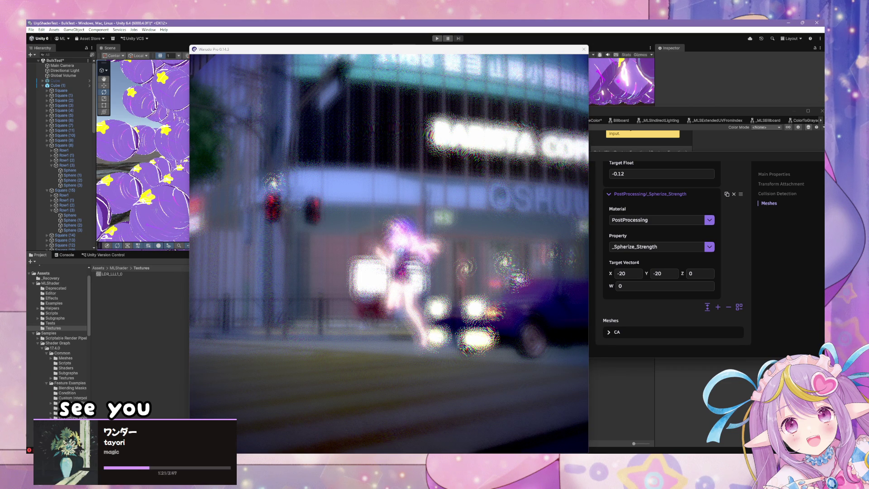
{"action": "left_click", "coordinate": [514, 160]}
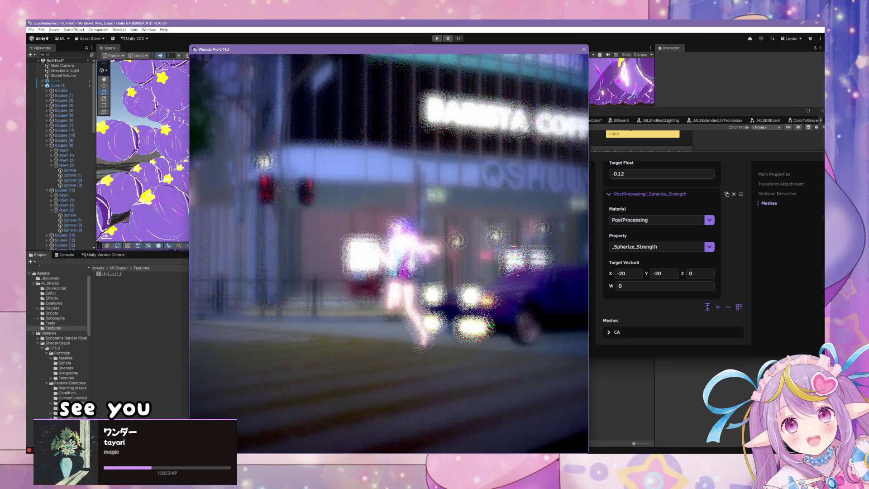
Step: Bring up Unity's import progress window from the taskbar and move it aside
{"action": "left_click", "coordinate": [508, 451]}
{"action": "mouse_move", "coordinate": [530, 436]}
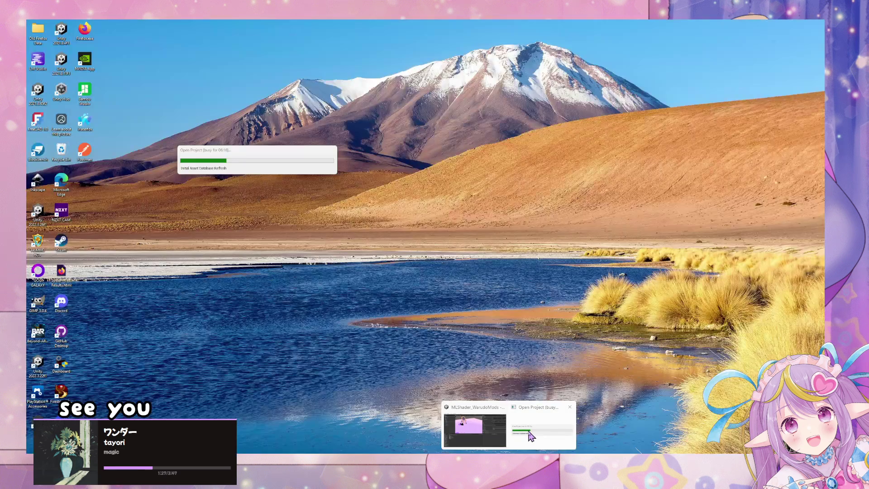
{"action": "left_click", "coordinate": [531, 435]}
{"action": "left_click_drag", "start_coordinate": [261, 150], "coordinate": [401, 132]}
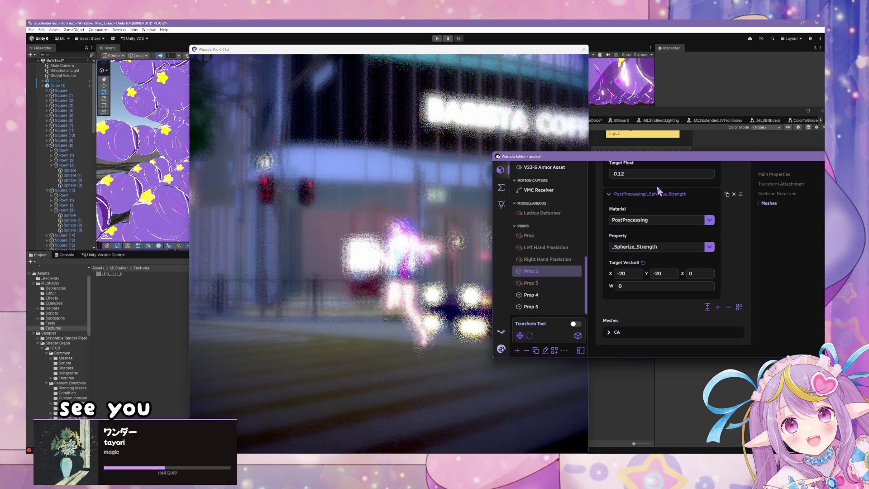
Step: Set the _Blurriness target float to 0
{"action": "scroll", "coordinate": [659, 194], "scroll_direction": "up", "scroll_amount": 5}
{"action": "left_click", "coordinate": [663, 278]}
{"action": "left_click", "coordinate": [657, 288]}
{"action": "scroll", "coordinate": [704, 302], "scroll_direction": "down", "scroll_amount": 2}
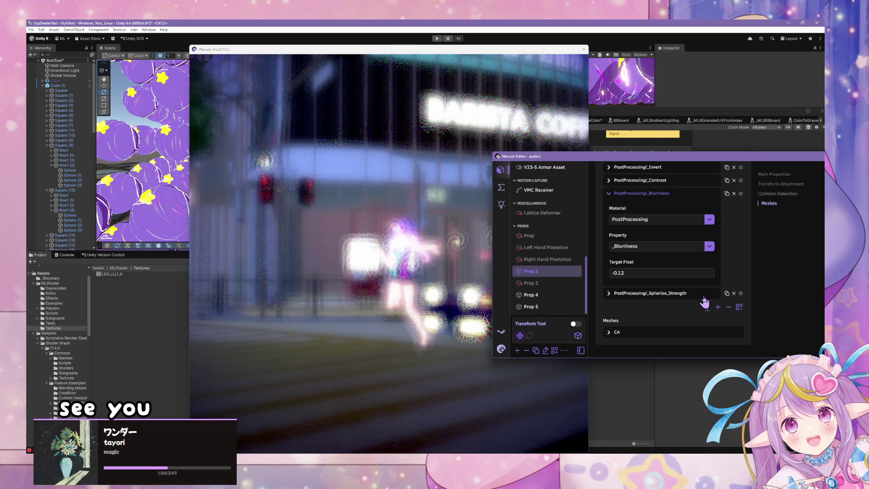
{"action": "left_click", "coordinate": [632, 294]}
{"action": "left_click_drag", "start_coordinate": [626, 273], "coordinate": [607, 273]}
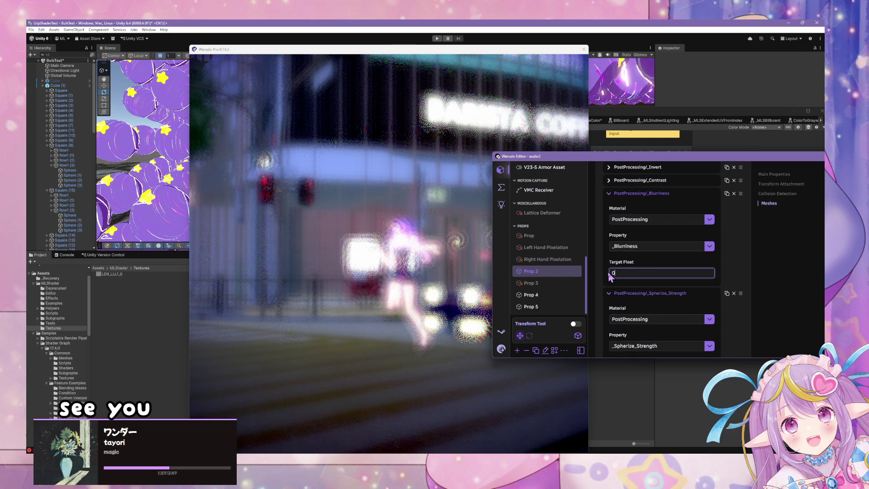
{"action": "type", "text": "0"}
{"action": "left_click", "coordinate": [453, 249]}
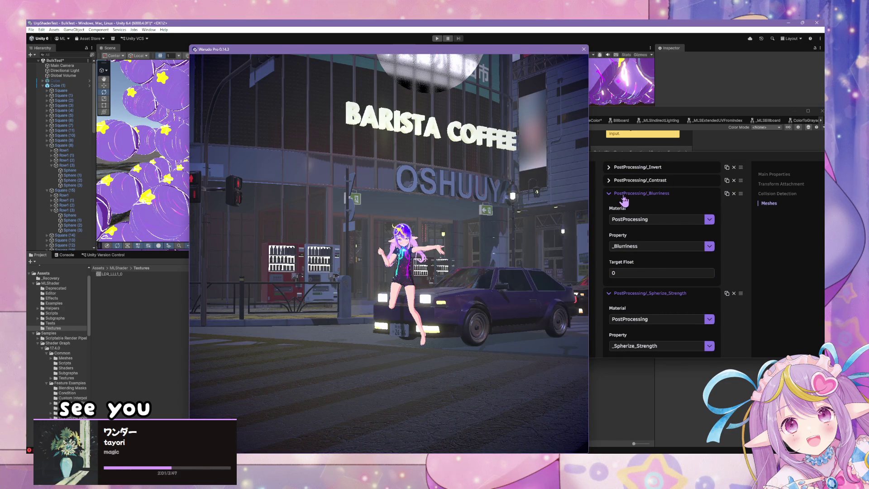
Step: Remove the _Blurriness entry and duplicate the _Contrast entry
{"action": "left_click", "coordinate": [624, 202]}
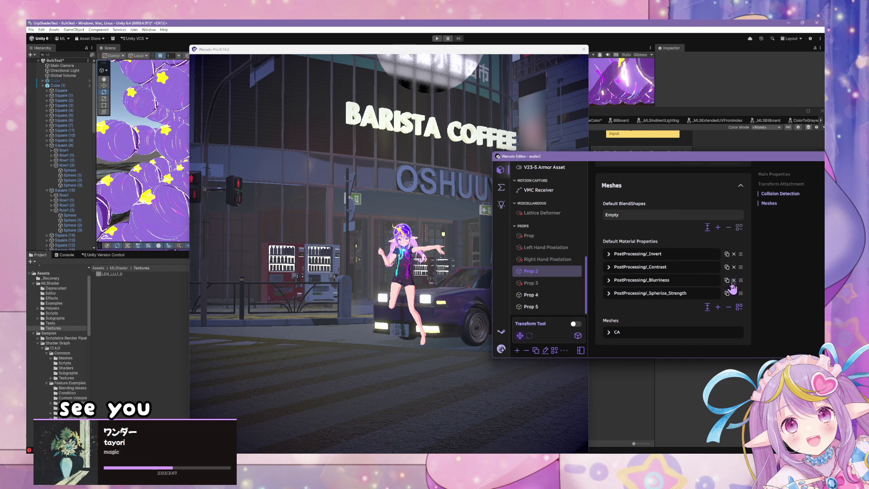
{"action": "left_click", "coordinate": [734, 281]}
{"action": "left_click", "coordinate": [727, 280]}
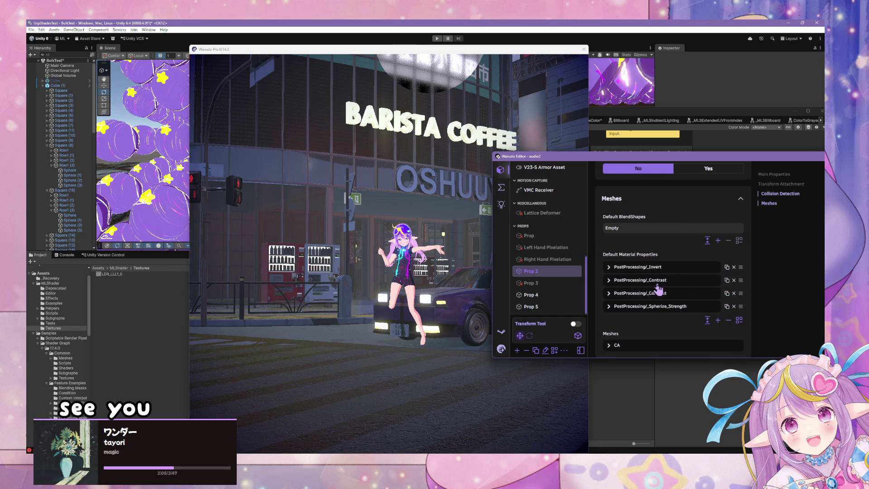
{"action": "left_click", "coordinate": [655, 293]}
Step: Switch the copy to _Saturation_Adjustment at -1, turning the scene grayscale
{"action": "scroll", "coordinate": [679, 313], "scroll_direction": "down", "scroll_amount": 1}
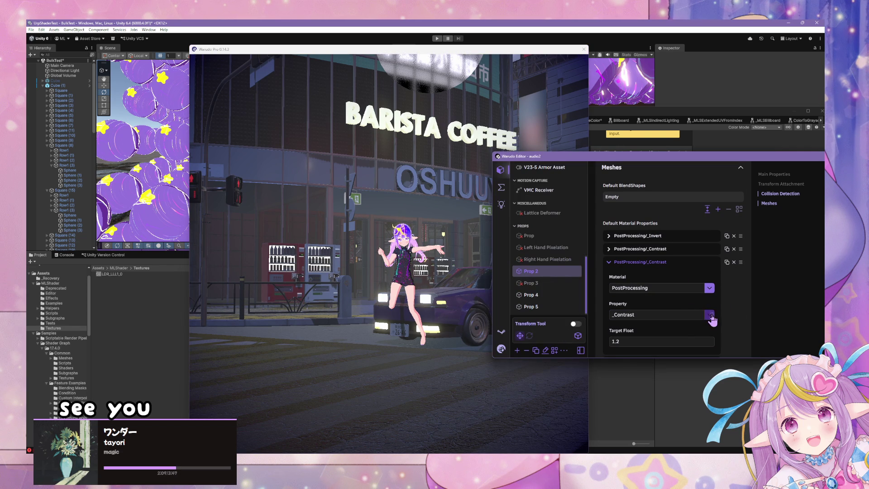
{"action": "left_click", "coordinate": [709, 316]}
{"action": "scroll", "coordinate": [690, 283], "scroll_direction": "down", "scroll_amount": 4}
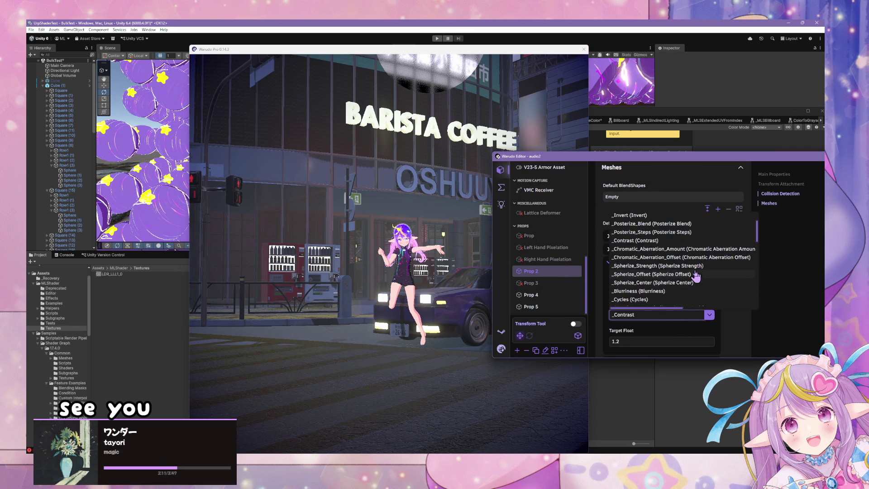
{"action": "scroll", "coordinate": [696, 274], "scroll_direction": "down", "scroll_amount": 5}
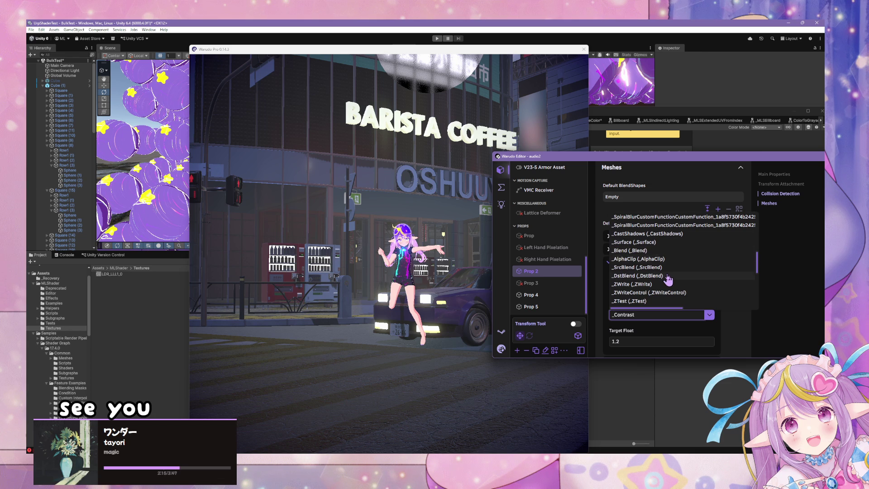
{"action": "scroll", "coordinate": [670, 282], "scroll_direction": "up", "scroll_amount": 4}
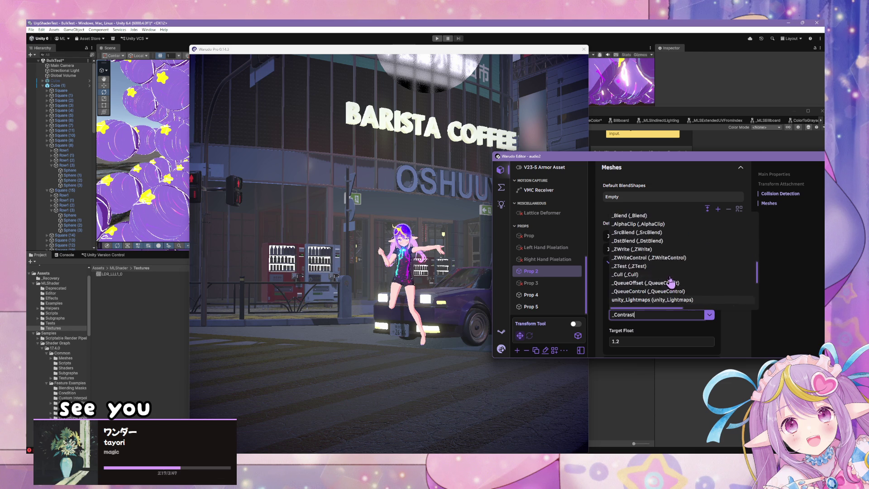
{"action": "scroll", "coordinate": [671, 282], "scroll_direction": "up", "scroll_amount": 2}
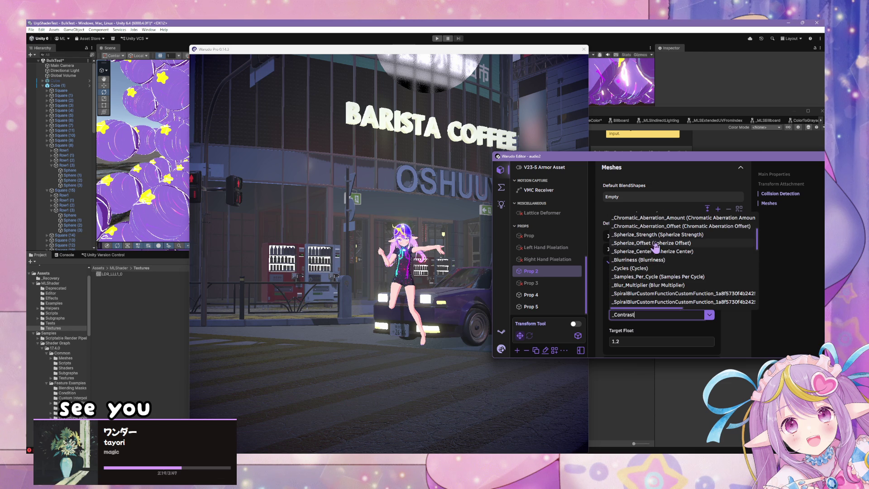
{"action": "scroll", "coordinate": [662, 239], "scroll_direction": "up", "scroll_amount": 2}
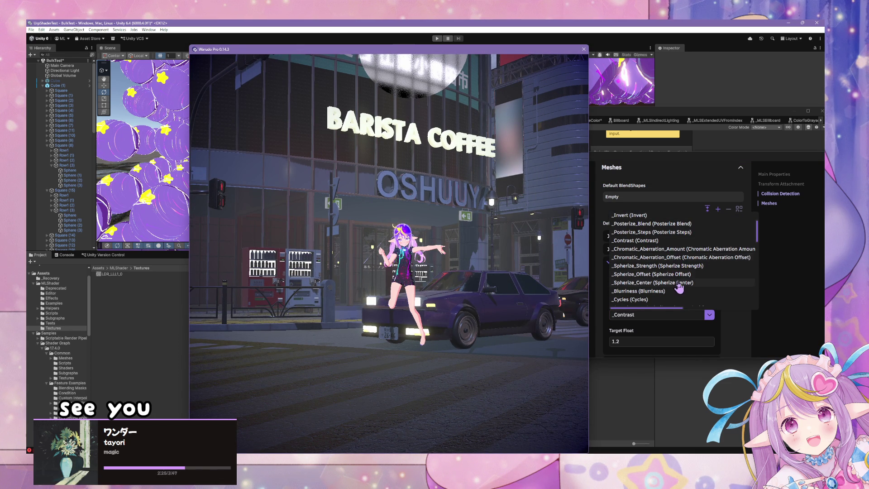
{"action": "scroll", "coordinate": [674, 283], "scroll_direction": "up", "scroll_amount": 2}
{"action": "left_click", "coordinate": [672, 239]}
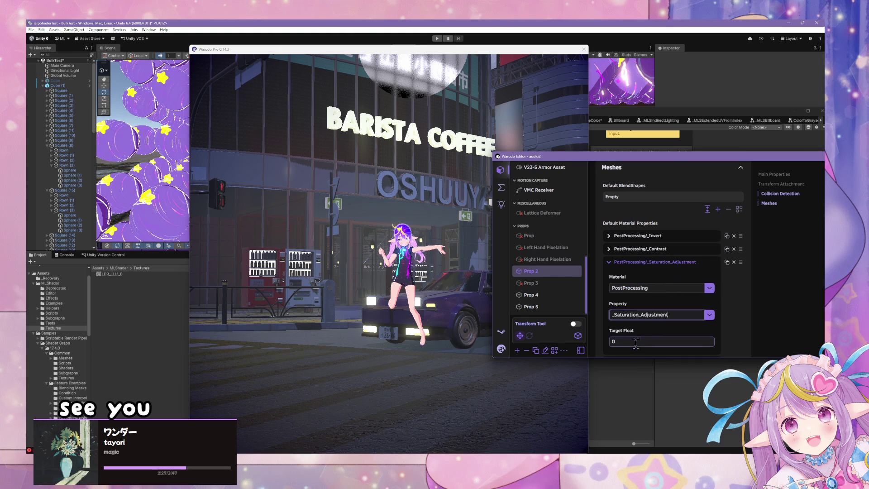
{"action": "left_click", "coordinate": [433, 278]}
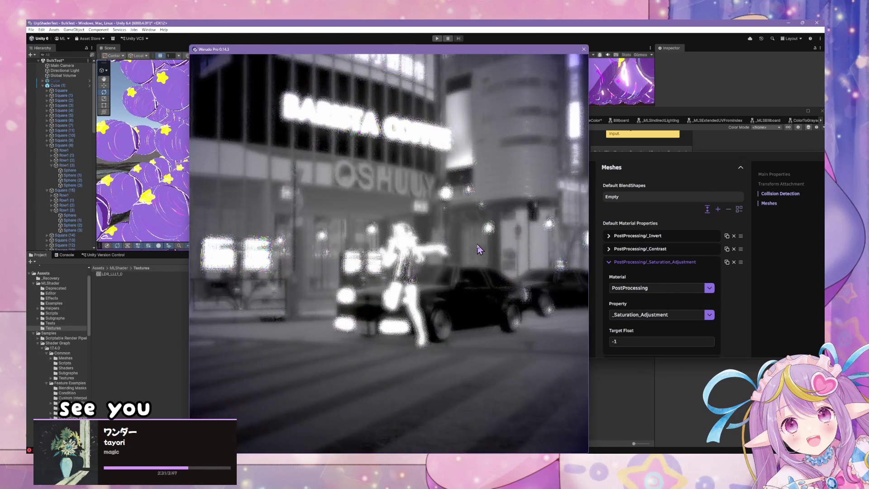
{"action": "left_click", "coordinate": [676, 270]}
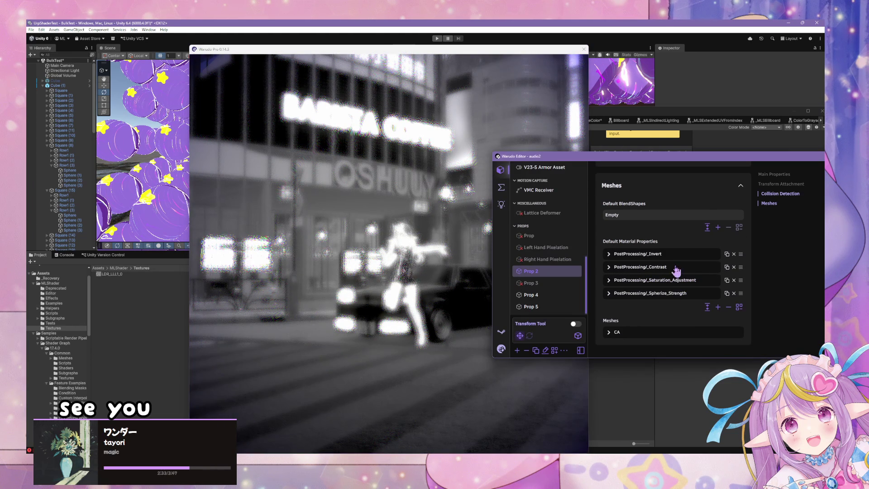
{"action": "left_click", "coordinate": [447, 258]}
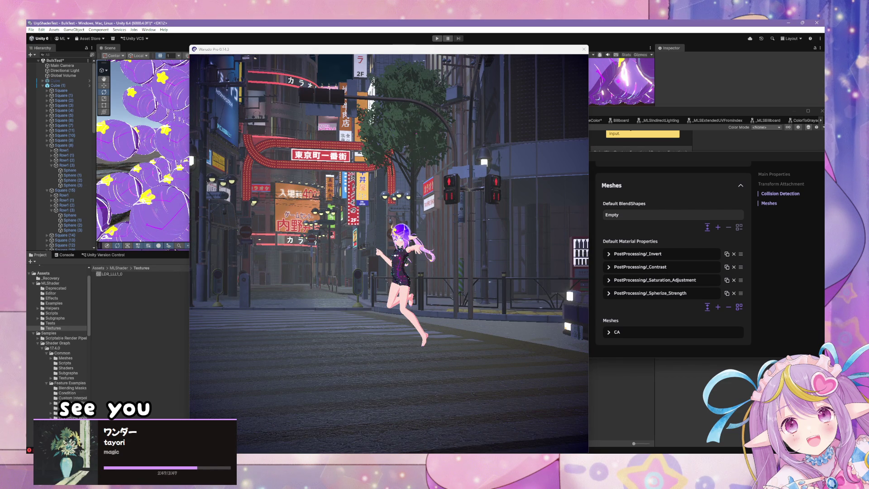
Step: Orbit the Warudo camera around the avatar on the street
{"action": "left_click_drag", "start_coordinate": [566, 284], "coordinate": [352, 222]}
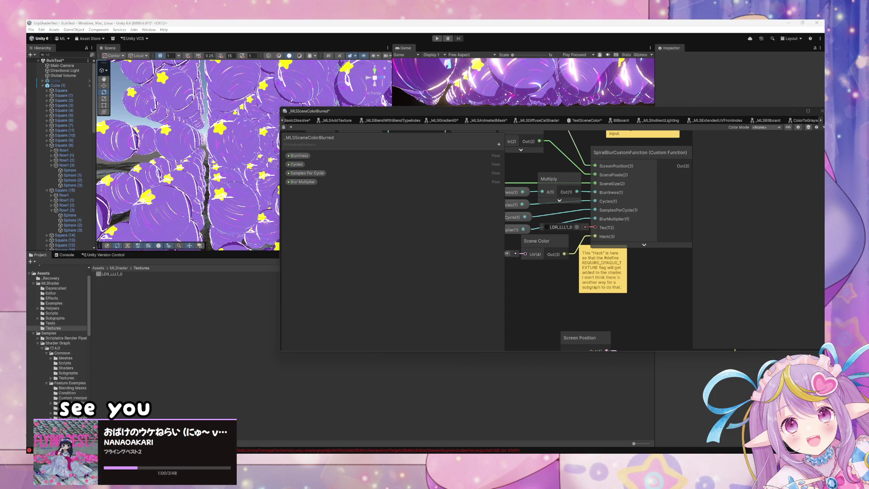
Step: Orbit the Warudo preview camera to face the street crossing
{"action": "key", "text": "alt+Tab"}
{"action": "scroll", "coordinate": [591, 448], "scroll_direction": "up", "scroll_amount": 5}
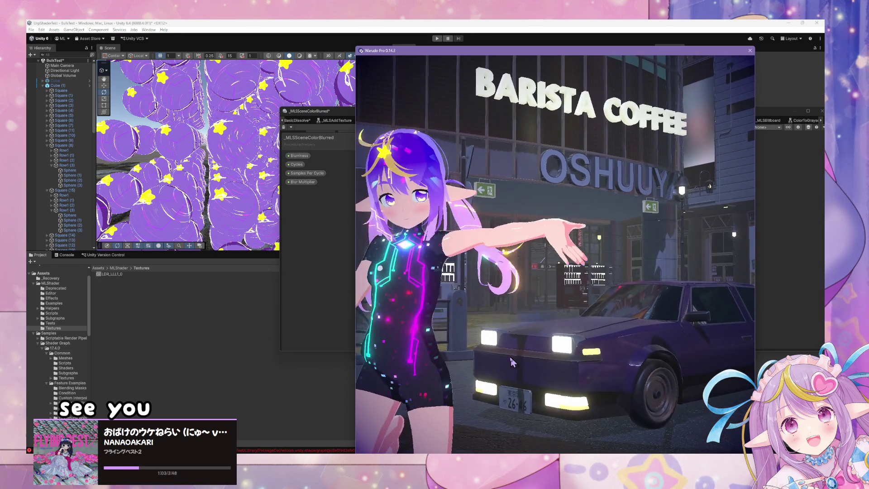
{"action": "mouse_move", "coordinate": [512, 362]}
{"action": "left_mouse_down"}
{"action": "mouse_move", "coordinate": [547, 357]}
{"action": "mouse_move", "coordinate": [453, 372]}
{"action": "mouse_move", "coordinate": [441, 398]}
{"action": "mouse_move", "coordinate": [501, 355]}
{"action": "left_mouse_up"}
{"action": "scroll", "coordinate": [503, 357], "scroll_direction": "down", "scroll_amount": 3}
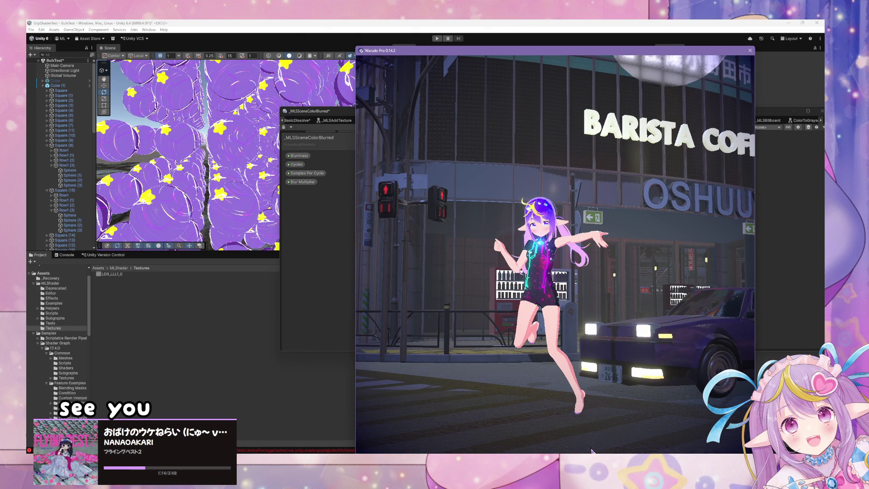
{"action": "key", "text": "alt+Tab"}
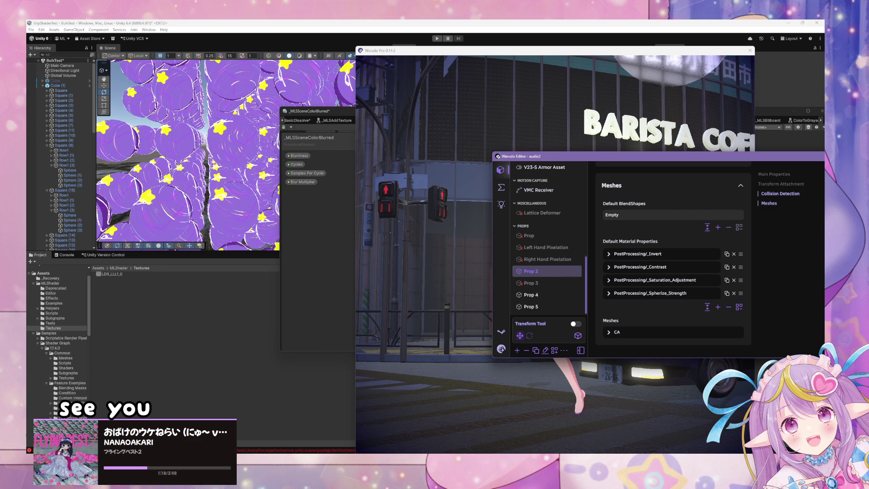
{"action": "key", "text": "alt+Tab"}
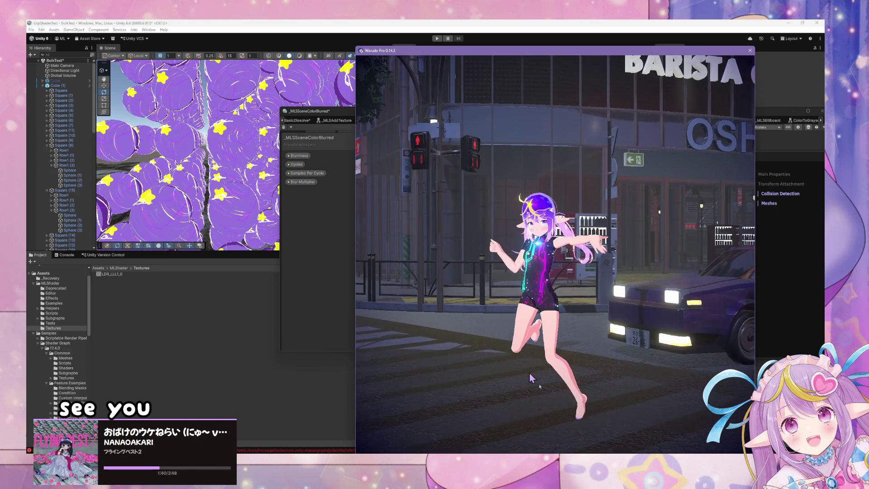
Step: Check Unity's import progress dialog from the taskbar, moving it aside
{"action": "left_click", "coordinate": [546, 441]}
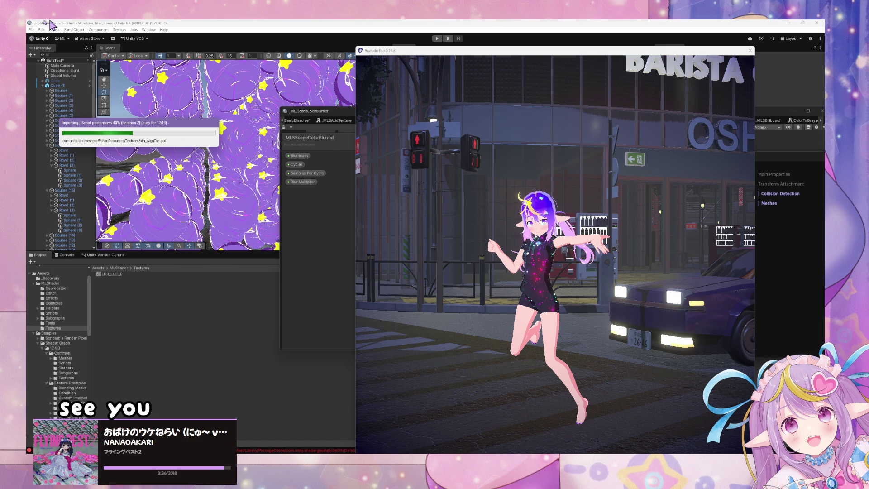
{"action": "left_click_drag", "start_coordinate": [157, 128], "coordinate": [206, 150]}
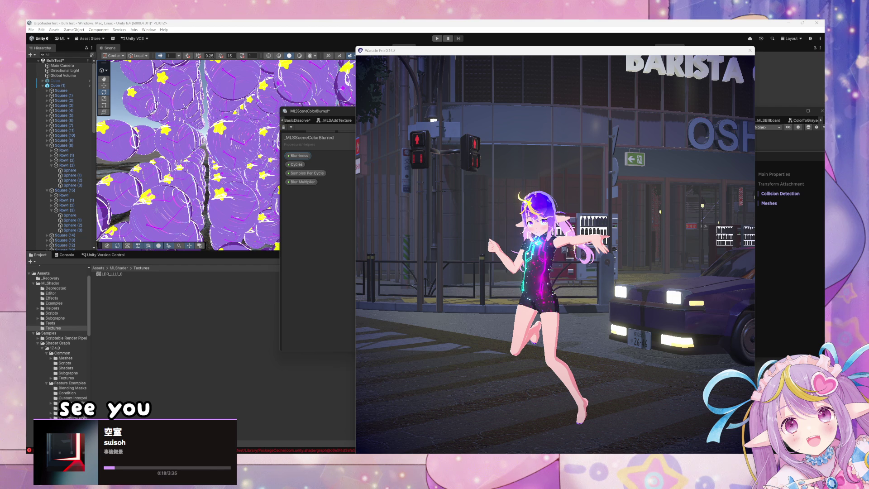
{"action": "left_click", "coordinate": [531, 443]}
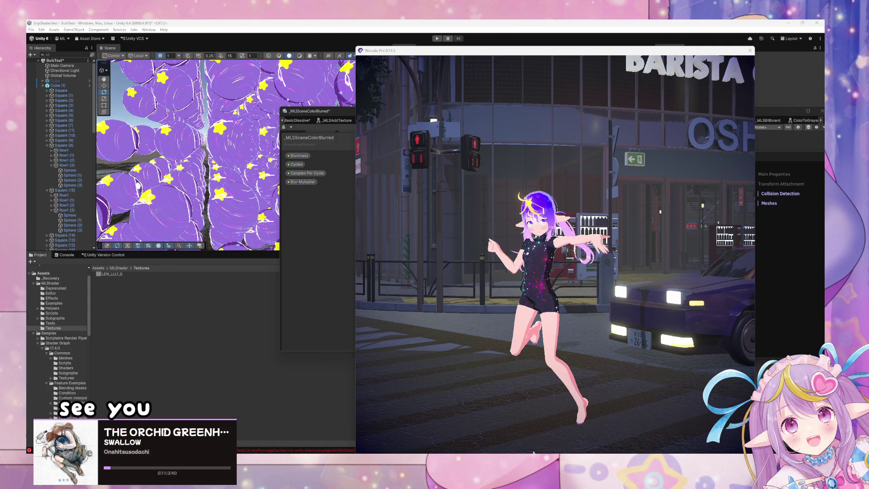
Step: Bring up the WarudoMods-URP project, show the Assets folder, and close Undo History
{"action": "mouse_move", "coordinate": [512, 453]}
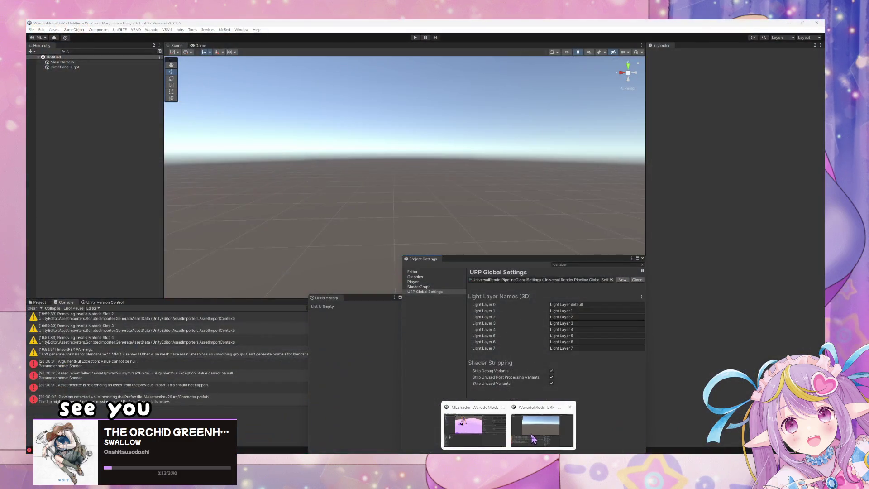
{"action": "left_click", "coordinate": [526, 438]}
{"action": "mouse_move", "coordinate": [534, 453]}
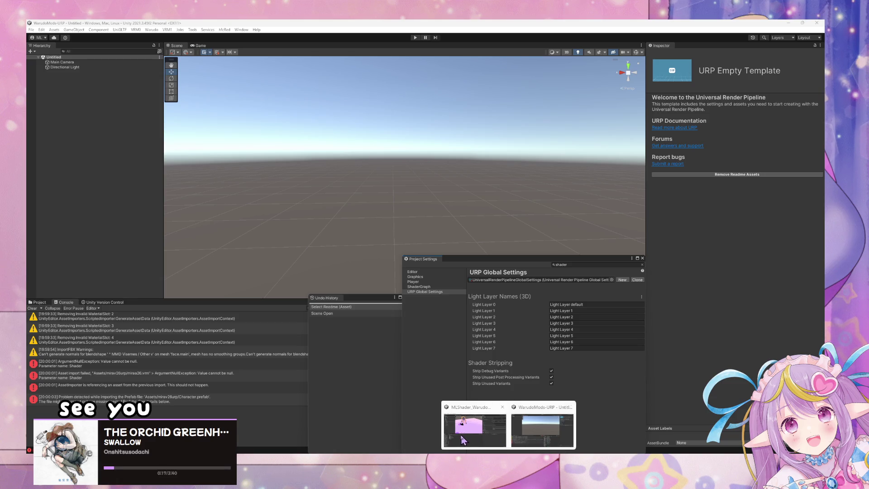
{"action": "left_click", "coordinate": [41, 302]}
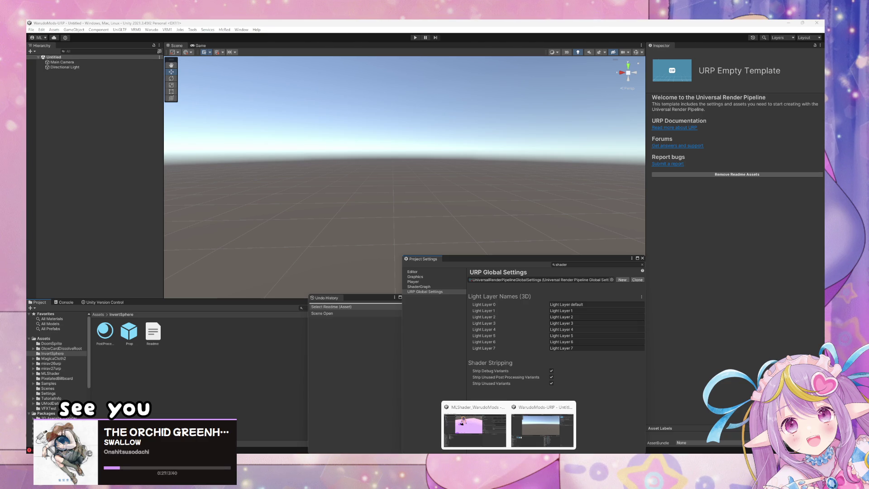
{"action": "left_click", "coordinate": [68, 339]}
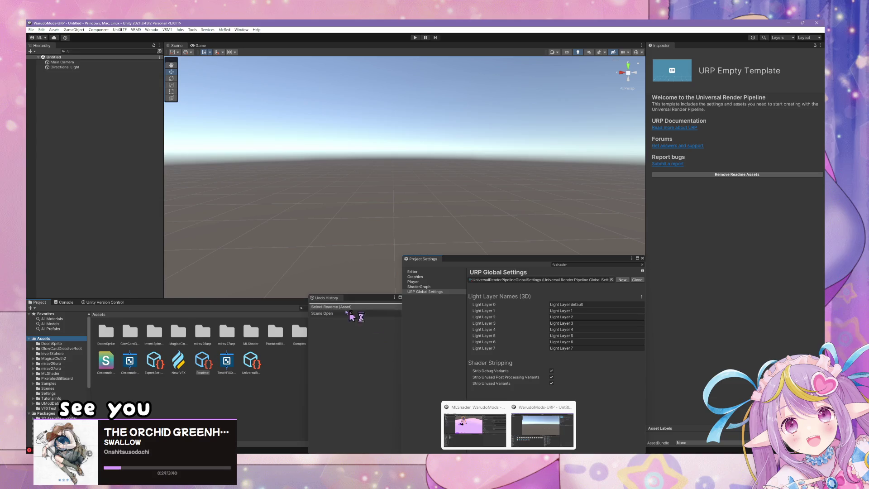
{"action": "mouse_move", "coordinate": [360, 299]}
{"action": "left_mouse_down"}
{"action": "mouse_move", "coordinate": [455, 296]}
{"action": "mouse_move", "coordinate": [642, 223]}
{"action": "mouse_move", "coordinate": [664, 190]}
{"action": "left_mouse_up"}
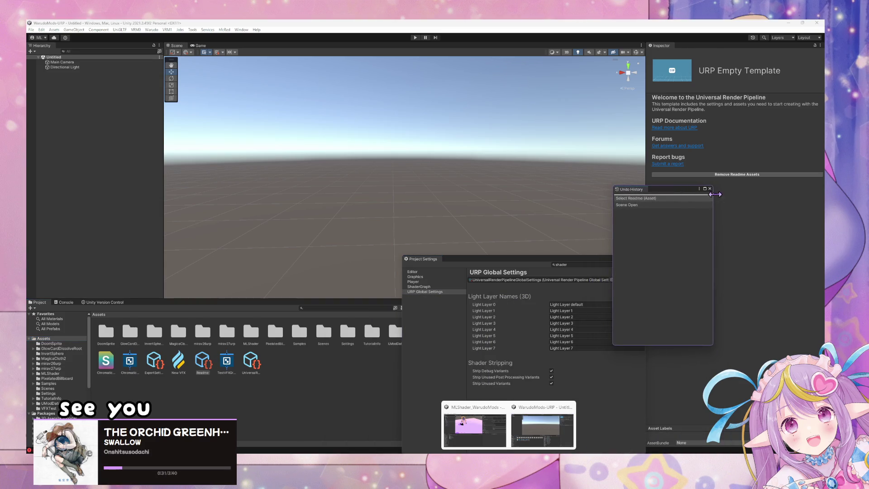
{"action": "left_click", "coordinate": [709, 189]}
{"action": "left_click_drag", "start_coordinate": [563, 258], "coordinate": [815, 178]}
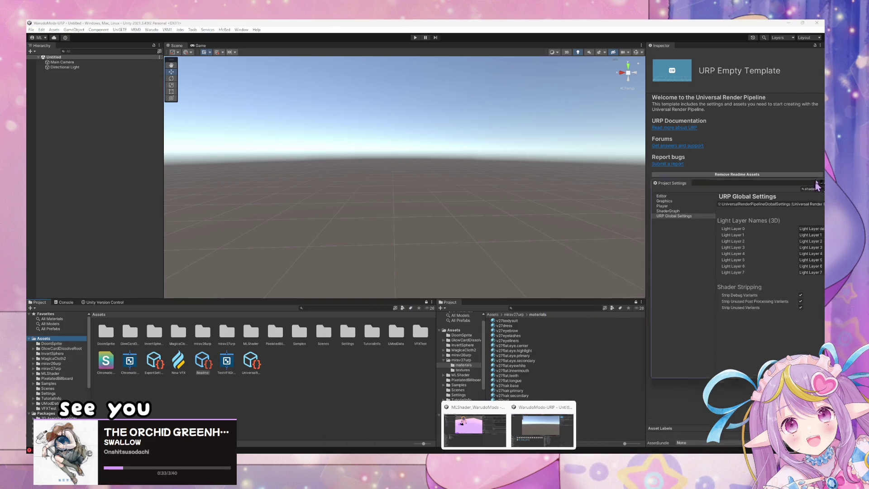
Step: Search assets for 'scene', open SampleScene, and frame the Prop sphere
{"action": "left_click", "coordinate": [363, 308]}
{"action": "type", "text": "scene"}
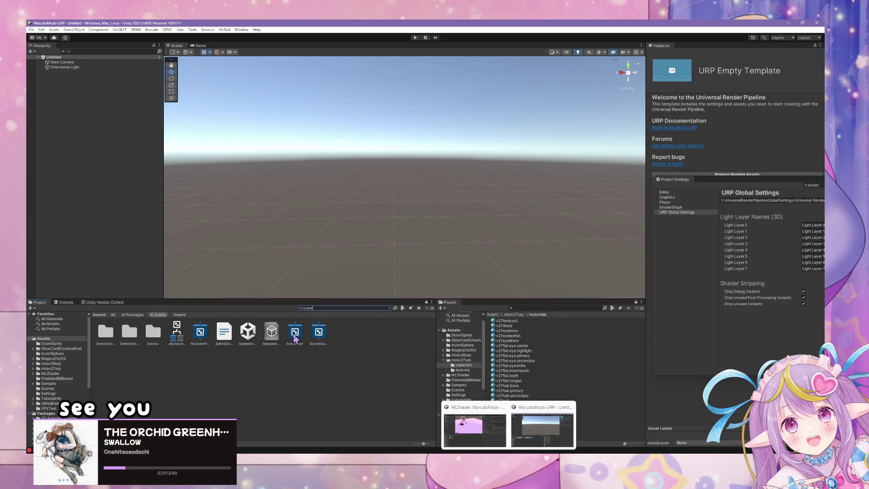
{"action": "left_click", "coordinate": [273, 332]}
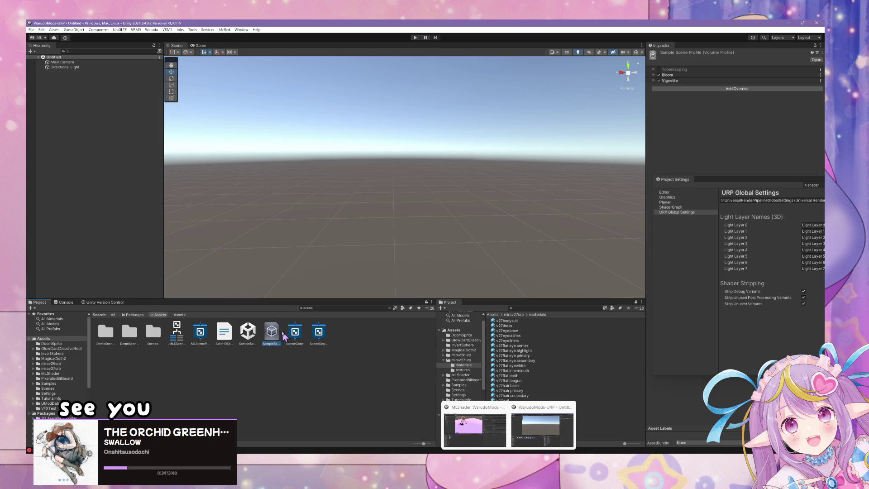
{"action": "left_click", "coordinate": [250, 336]}
{"action": "double_click", "coordinate": [249, 336]}
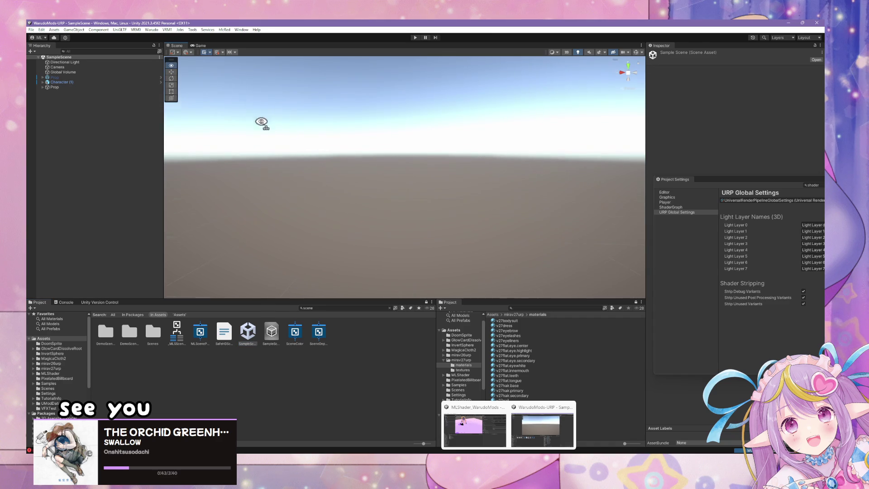
{"action": "double_click", "coordinate": [54, 87]}
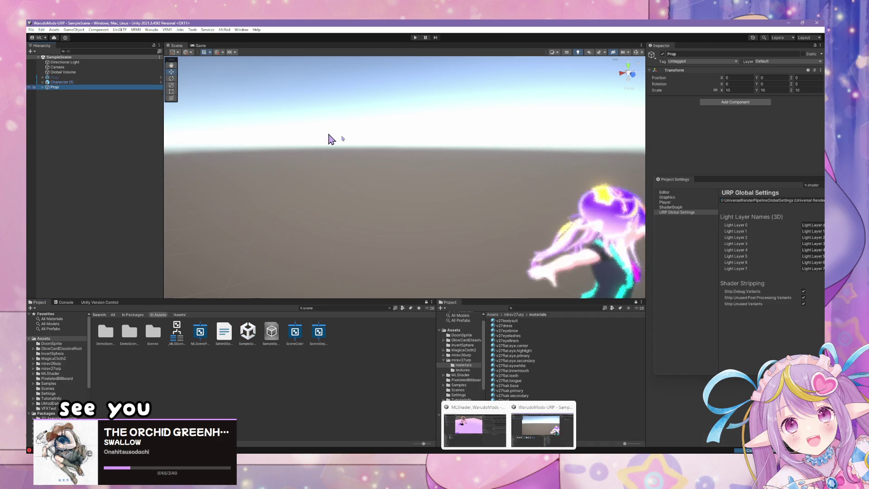
{"action": "mouse_move", "coordinate": [563, 163]}
{"action": "left_mouse_down"}
{"action": "mouse_move", "coordinate": [580, 156]}
{"action": "mouse_move", "coordinate": [487, 155]}
{"action": "left_mouse_up"}
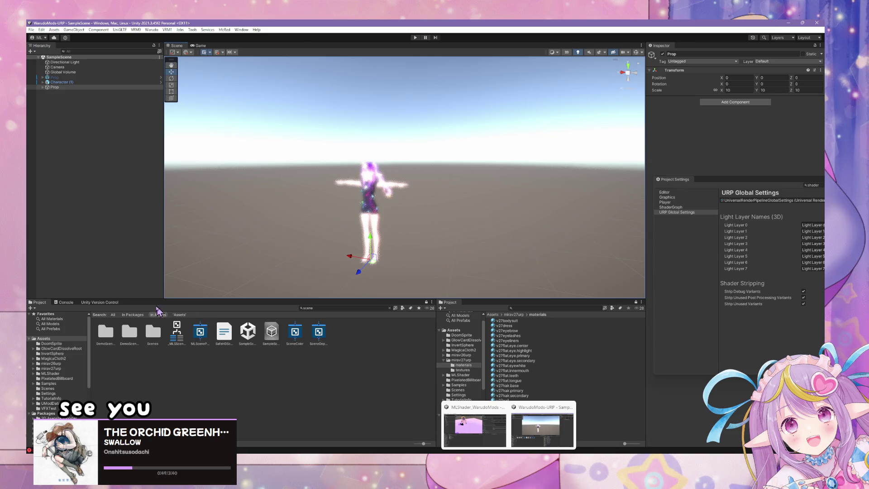
{"action": "left_click_drag", "start_coordinate": [215, 299], "coordinate": [241, 228]}
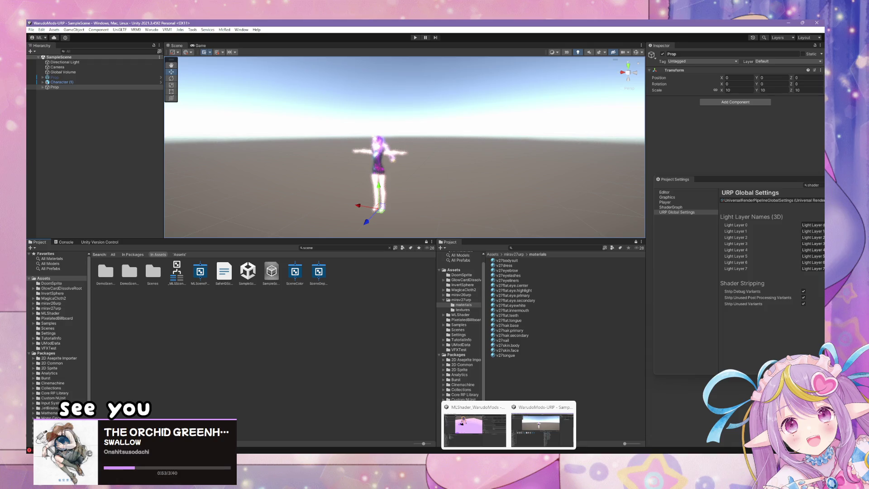
Step: Open GitHub Desktop and switch to the MLShader repository with pending changes
{"action": "left_click", "coordinate": [423, 452]}
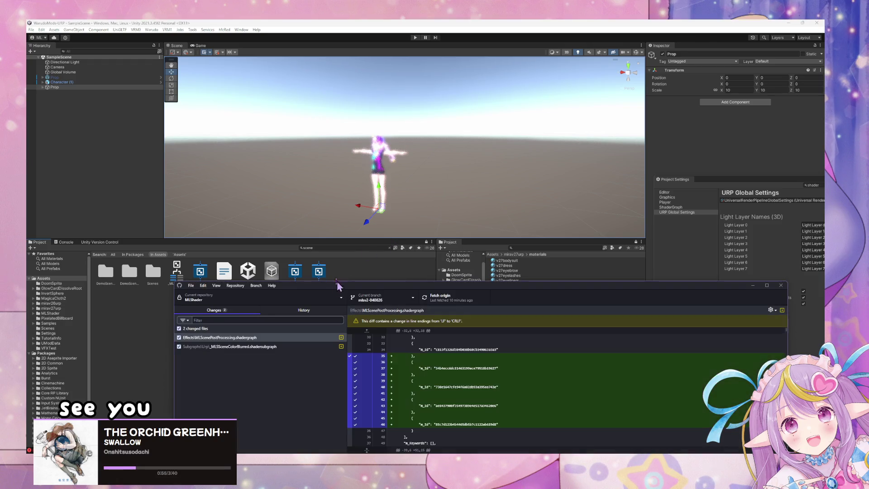
{"action": "left_click_drag", "start_coordinate": [422, 288], "coordinate": [532, 172]}
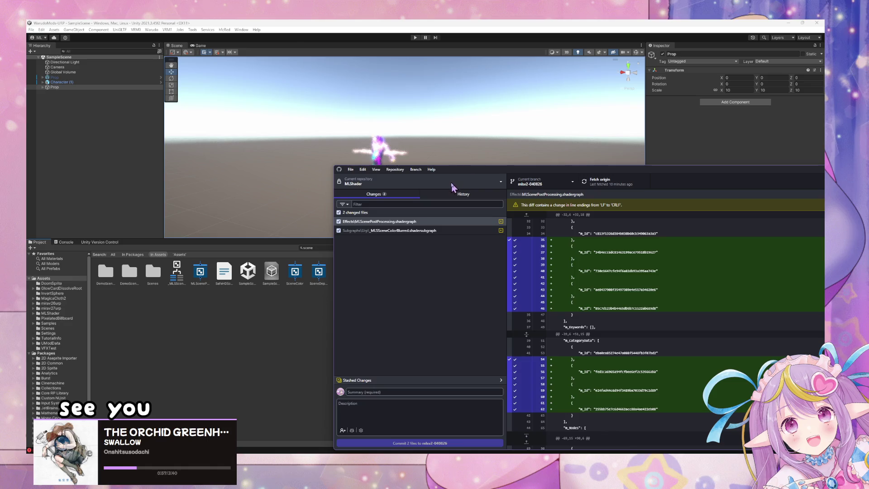
{"action": "left_click", "coordinate": [451, 182]}
{"action": "left_click", "coordinate": [442, 389]}
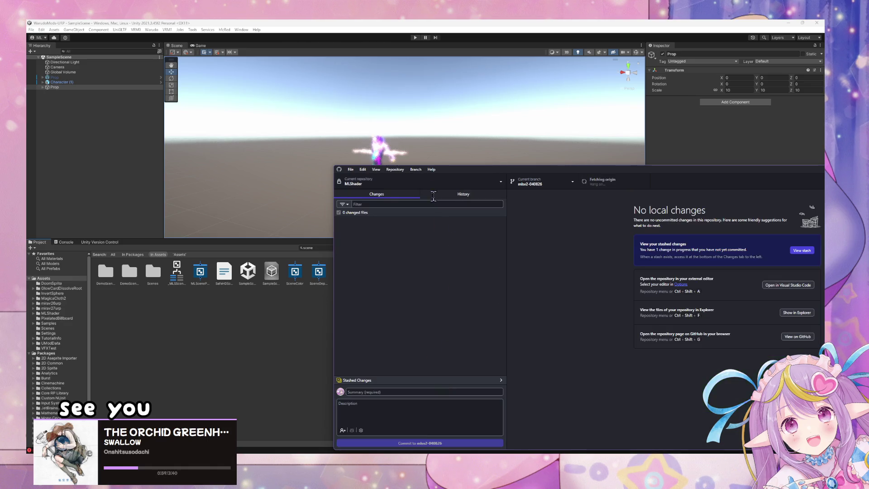
{"action": "left_click", "coordinate": [435, 183]}
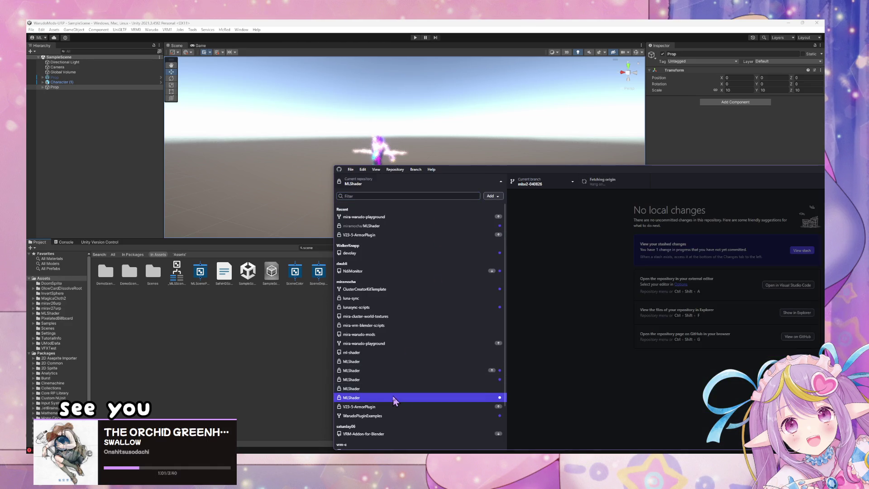
{"action": "left_click", "coordinate": [398, 398]}
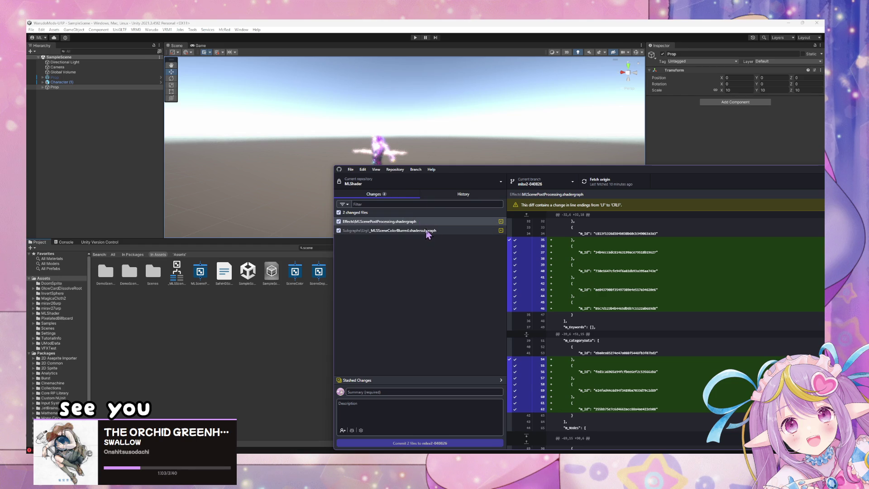
Step: Review the _MLSceneColorBlurred and MLScenePostProcessing.shadergraph diffs, then select the shader asset in Unity
{"action": "left_click", "coordinate": [419, 231]}
{"action": "left_click", "coordinate": [407, 222]}
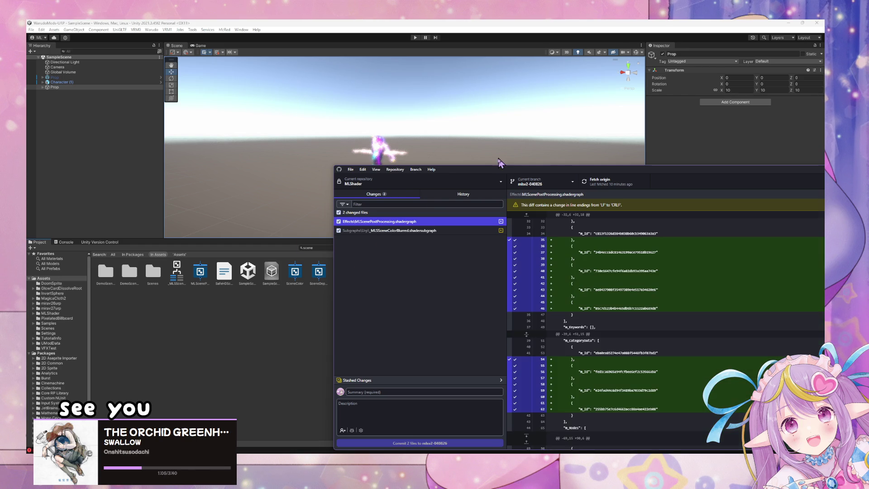
{"action": "mouse_move", "coordinate": [489, 170]}
{"action": "left_mouse_down"}
{"action": "mouse_move", "coordinate": [552, 205]}
{"action": "mouse_move", "coordinate": [470, 324]}
{"action": "left_mouse_up"}
{"action": "mouse_move", "coordinate": [480, 145]}
{"action": "left_mouse_down"}
{"action": "mouse_move", "coordinate": [486, 140]}
{"action": "mouse_move", "coordinate": [458, 129]}
{"action": "mouse_move", "coordinate": [481, 73]}
{"action": "mouse_move", "coordinate": [558, 156]}
{"action": "mouse_move", "coordinate": [483, 144]}
{"action": "mouse_move", "coordinate": [496, 104]}
{"action": "mouse_move", "coordinate": [539, 141]}
{"action": "mouse_move", "coordinate": [421, 127]}
{"action": "mouse_move", "coordinate": [510, 130]}
{"action": "left_mouse_up"}
{"action": "left_click", "coordinate": [200, 274]}
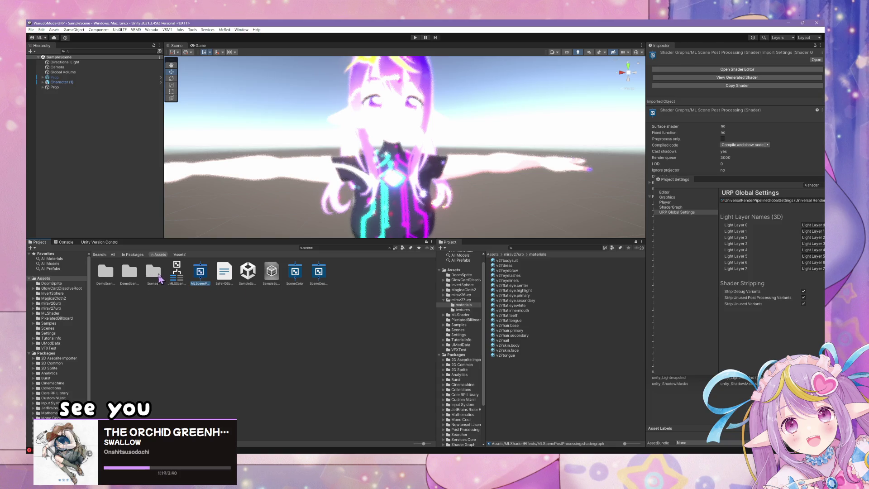
Step: Clear the Project search and inspect the subgraphs in MLShader's Subgraphs folder
{"action": "left_click", "coordinate": [337, 247]}
{"action": "key", "text": "Escape"}
{"action": "left_click", "coordinate": [55, 348]}
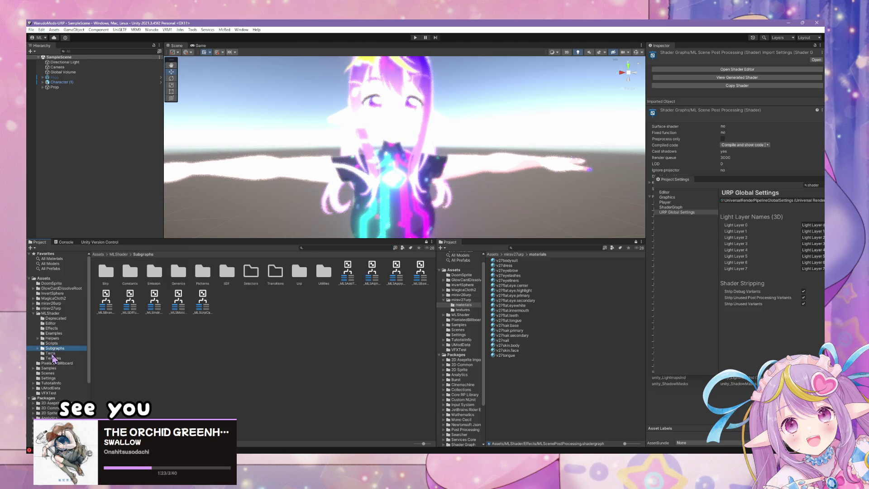
{"action": "left_click", "coordinate": [372, 273]}
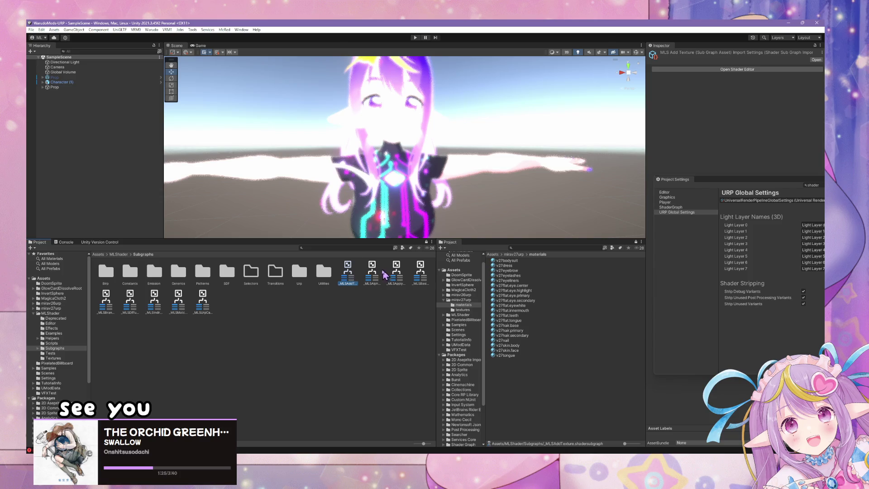
{"action": "left_click", "coordinate": [342, 273]}
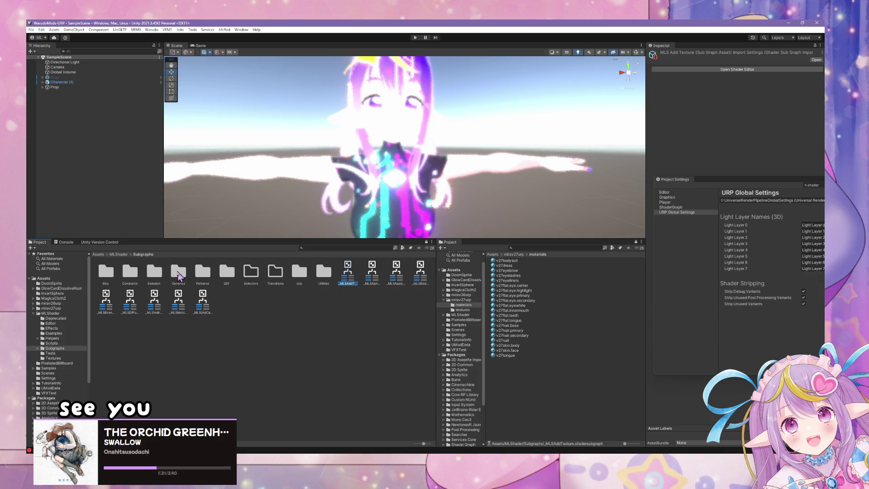
{"action": "left_click", "coordinate": [106, 273]}
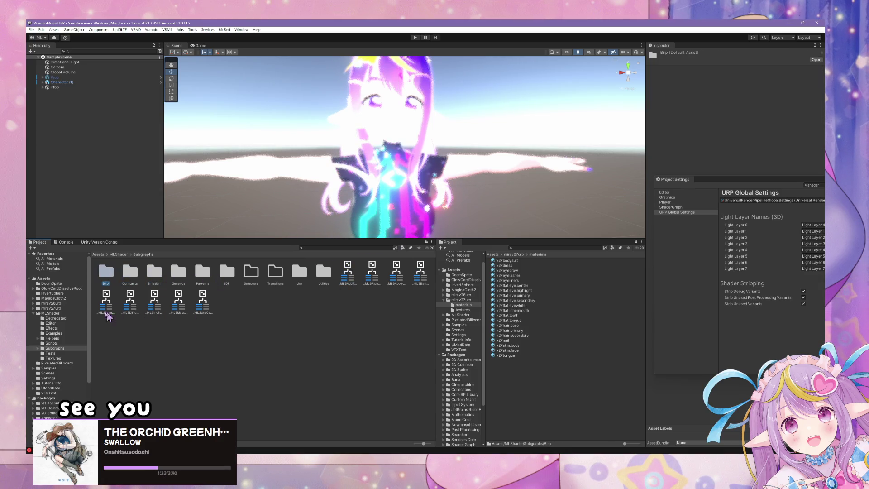
Step: Open the MLScenePostProcessing shader graph from the Effects folder
{"action": "left_click", "coordinate": [53, 328]}
{"action": "left_click", "coordinate": [129, 273]}
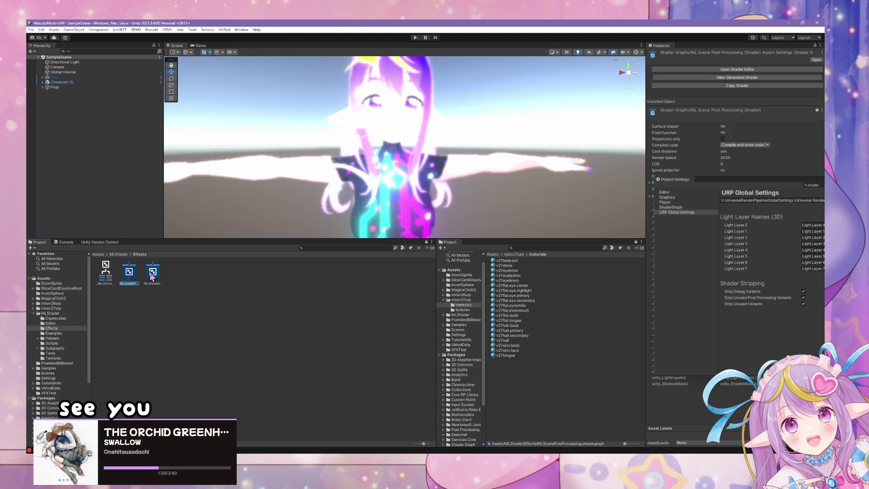
{"action": "left_click", "coordinate": [106, 272]}
{"action": "left_click", "coordinate": [136, 273]}
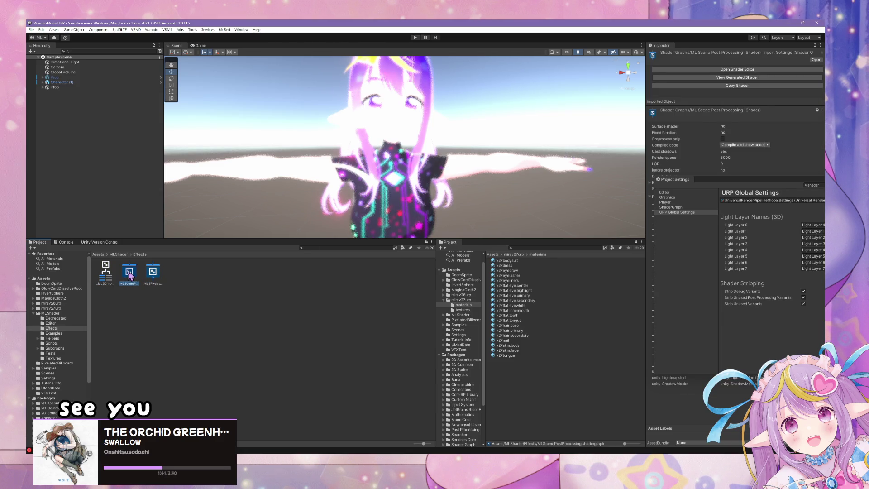
{"action": "double_click", "coordinate": [130, 275]}
Step: Undock the graph editor into an enlarged window and arrange the Blur R/G/B groups
{"action": "mouse_move", "coordinate": [256, 46]}
{"action": "left_mouse_down"}
{"action": "mouse_move", "coordinate": [315, 171]}
{"action": "mouse_move", "coordinate": [470, 151]}
{"action": "left_mouse_up"}
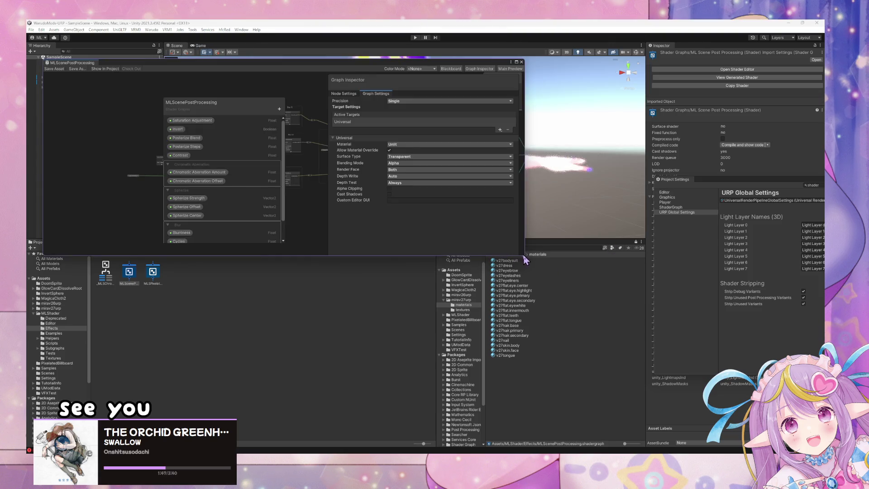
{"action": "left_click_drag", "start_coordinate": [552, 280], "coordinate": [787, 423]}
{"action": "scroll", "coordinate": [352, 254], "scroll_direction": "up", "scroll_amount": 6}
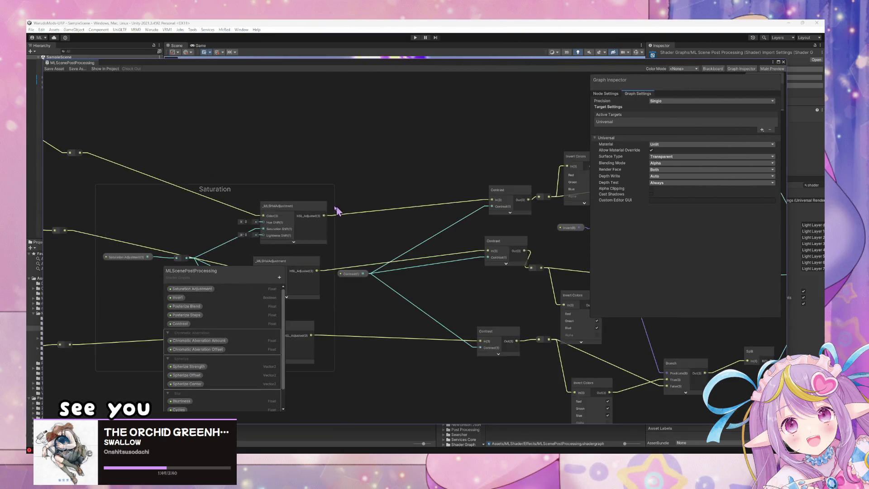
{"action": "left_click_drag", "start_coordinate": [487, 156], "coordinate": [374, 162]}
{"action": "mouse_move", "coordinate": [455, 150]}
{"action": "left_mouse_down"}
{"action": "mouse_move", "coordinate": [372, 160]}
{"action": "mouse_move", "coordinate": [479, 171]}
{"action": "left_mouse_up"}
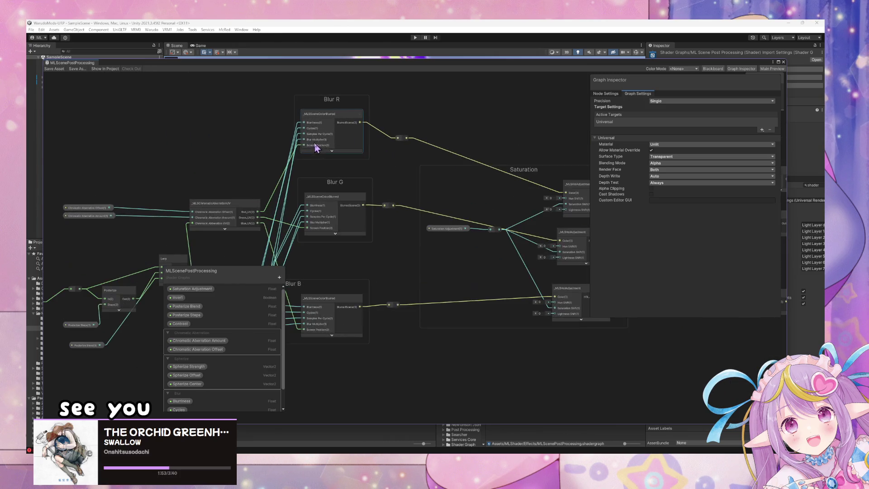
{"action": "left_click_drag", "start_coordinate": [320, 146], "coordinate": [436, 131]}
{"action": "mouse_move", "coordinate": [400, 276]}
{"action": "left_mouse_down"}
{"action": "mouse_move", "coordinate": [388, 274]}
{"action": "mouse_move", "coordinate": [423, 313]}
{"action": "mouse_move", "coordinate": [400, 260]}
{"action": "mouse_move", "coordinate": [377, 273]}
{"action": "mouse_move", "coordinate": [390, 283]}
{"action": "left_mouse_up"}
{"action": "left_click", "coordinate": [487, 290]}
{"action": "scroll", "coordinate": [410, 208], "scroll_direction": "up", "scroll_amount": 3}
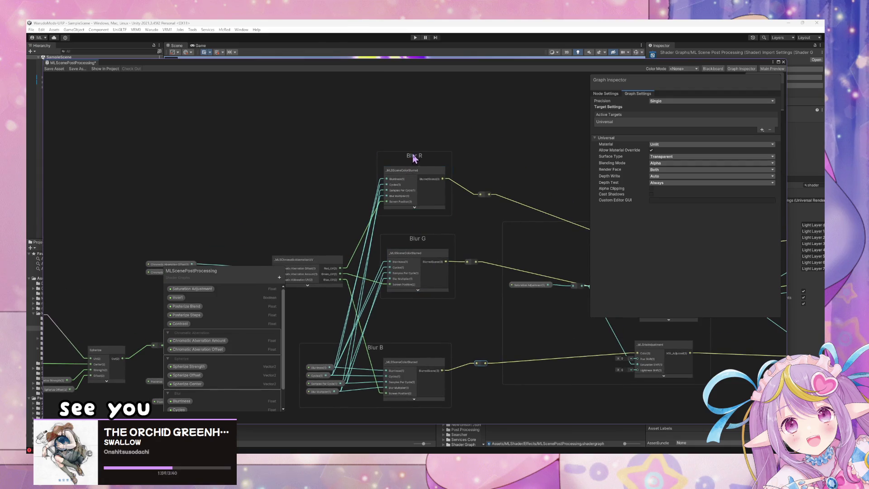
{"action": "left_click_drag", "start_coordinate": [413, 155], "coordinate": [420, 155]}
{"action": "left_click_drag", "start_coordinate": [485, 194], "coordinate": [494, 193]}
{"action": "left_click_drag", "start_coordinate": [472, 266], "coordinate": [482, 266]}
{"action": "scroll", "coordinate": [439, 320], "scroll_direction": "down", "scroll_amount": 2}
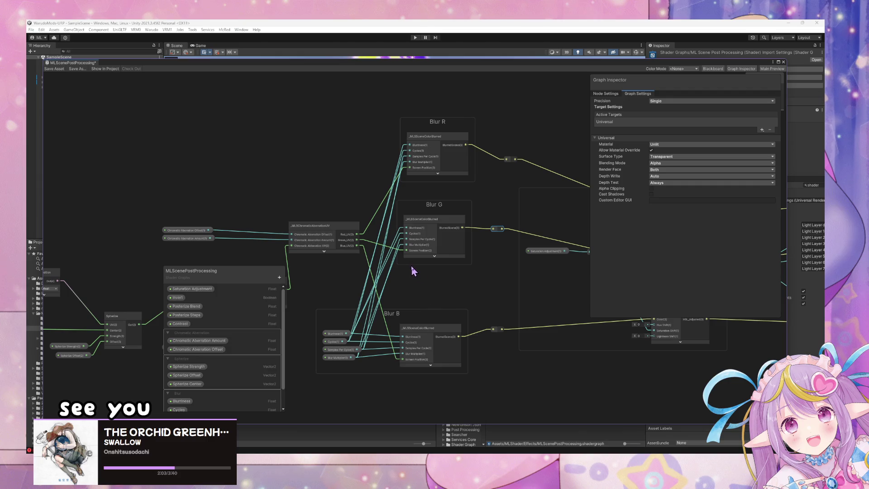
Step: Delete the Blur R, G and B groups and the leftover Blur nodes
{"action": "mouse_move", "coordinate": [463, 386]}
{"action": "left_mouse_down"}
{"action": "mouse_move", "coordinate": [413, 66]}
{"action": "mouse_move", "coordinate": [420, 105]}
{"action": "left_mouse_up"}
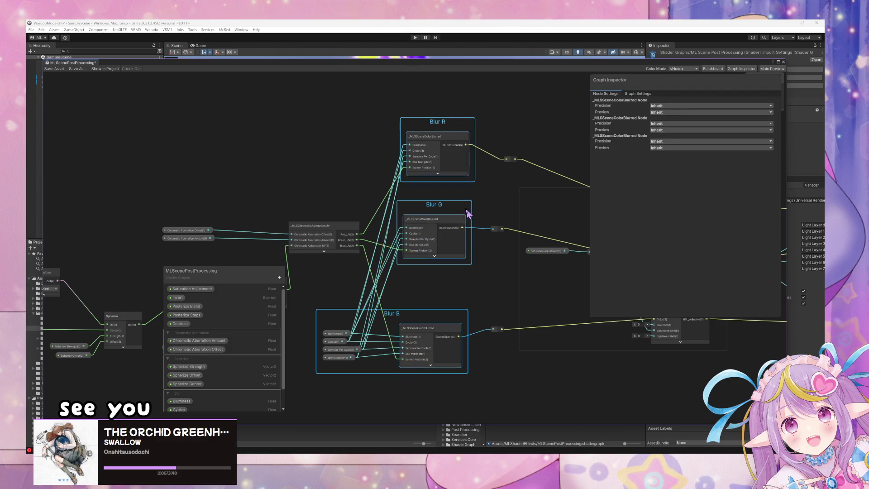
{"action": "key", "text": "Delete"}
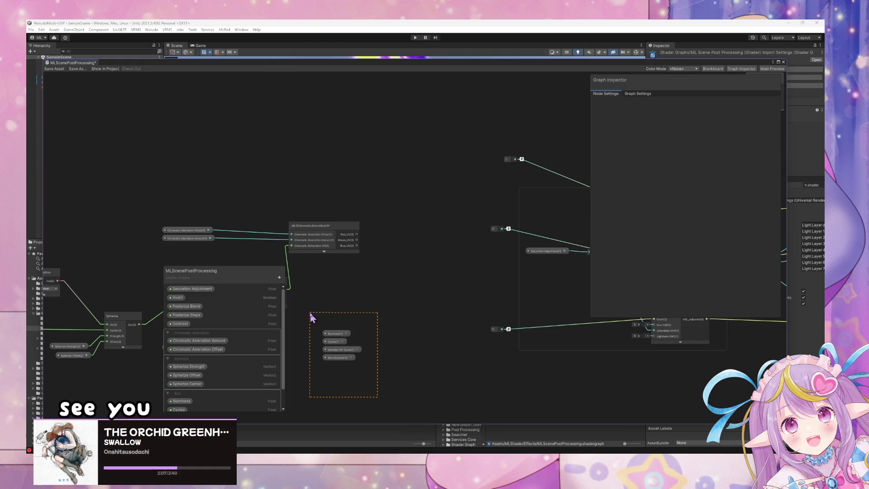
{"action": "left_click_drag", "start_coordinate": [310, 317], "coordinate": [312, 317]}
{"action": "key", "text": "Delete"}
Step: Add three Scene Color nodes fed by Red_UV, Green_UV and Blue_UV
{"action": "key", "text": "space"}
{"action": "type", "text": "scene"}
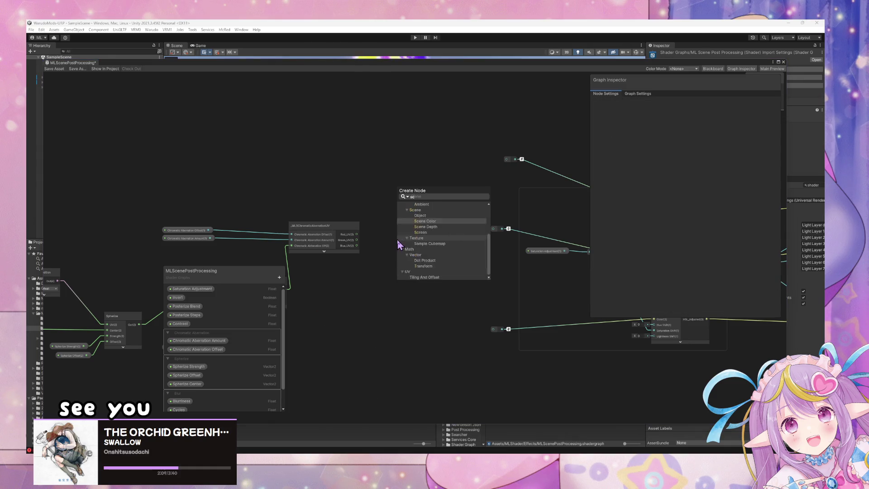
{"action": "key", "text": "Return"}
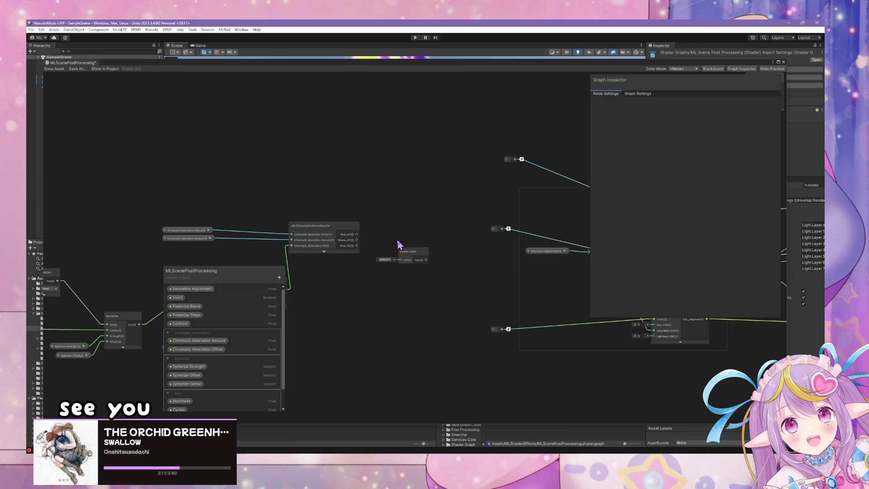
{"action": "mouse_move", "coordinate": [357, 234]}
{"action": "left_mouse_down"}
{"action": "mouse_move", "coordinate": [400, 259]}
{"action": "mouse_move", "coordinate": [448, 162]}
{"action": "mouse_move", "coordinate": [507, 159]}
{"action": "mouse_move", "coordinate": [426, 179]}
{"action": "left_mouse_up"}
{"action": "scroll", "coordinate": [378, 194], "scroll_direction": "down", "scroll_amount": 2}
{"action": "scroll", "coordinate": [393, 175], "scroll_direction": "up", "scroll_amount": 2}
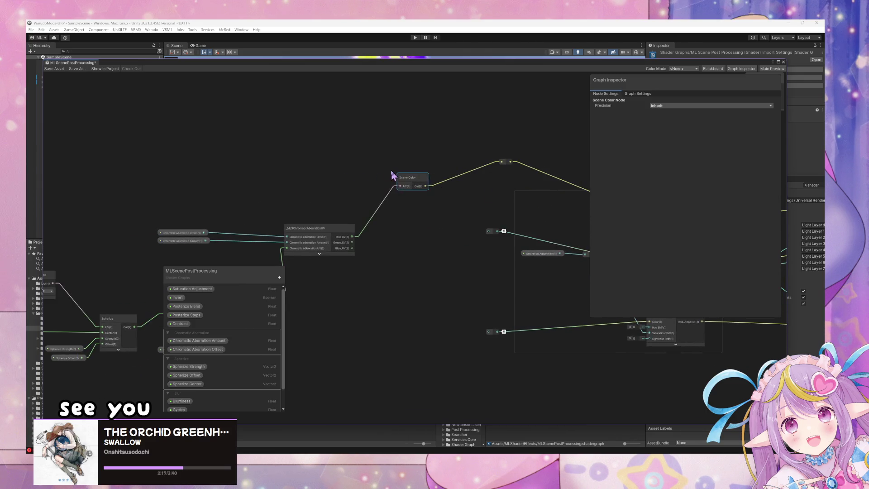
{"action": "key", "text": "ctrl+d"}
{"action": "mouse_move", "coordinate": [443, 195]}
{"action": "left_mouse_down"}
{"action": "mouse_move", "coordinate": [416, 240]}
{"action": "mouse_move", "coordinate": [489, 230]}
{"action": "mouse_move", "coordinate": [429, 305]}
{"action": "left_mouse_up"}
{"action": "key", "text": "ctrl+d"}
{"action": "mouse_move", "coordinate": [352, 241]}
{"action": "left_mouse_down"}
{"action": "mouse_move", "coordinate": [417, 310]}
{"action": "mouse_move", "coordinate": [488, 331]}
{"action": "left_mouse_up"}
{"action": "mouse_move", "coordinate": [353, 249]}
{"action": "left_mouse_down"}
{"action": "mouse_move", "coordinate": [420, 309]}
{"action": "mouse_move", "coordinate": [408, 312]}
{"action": "left_mouse_up"}
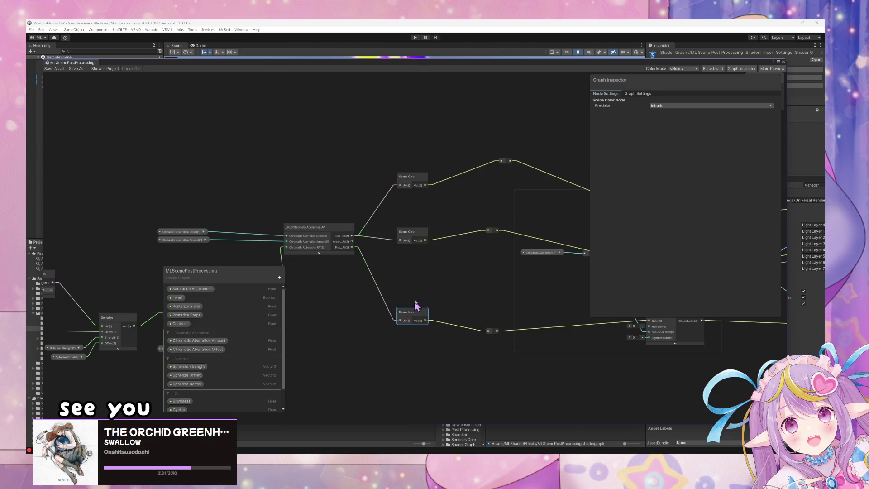
{"action": "left_click_drag", "start_coordinate": [352, 241], "coordinate": [400, 241]}
Step: Delete the Blur blackboard category, save the graph, and redock the editor
{"action": "scroll", "coordinate": [222, 371], "scroll_direction": "down", "scroll_amount": 2}
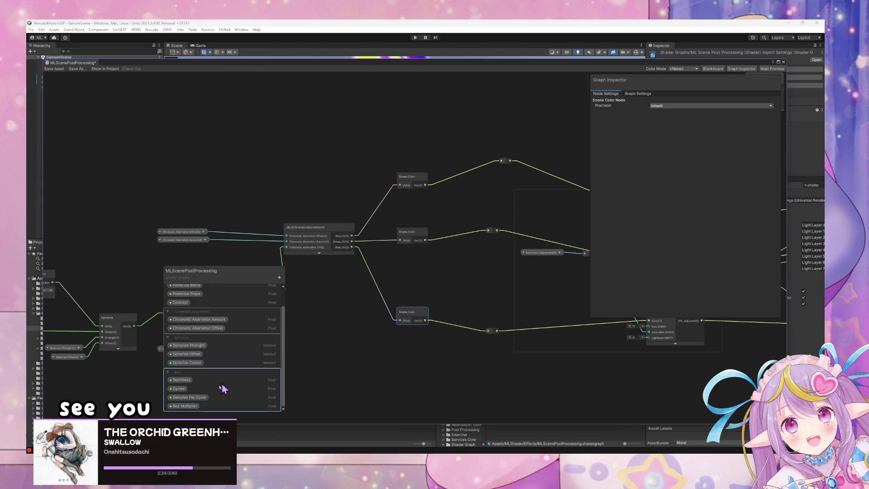
{"action": "right_click", "coordinate": [179, 373]}
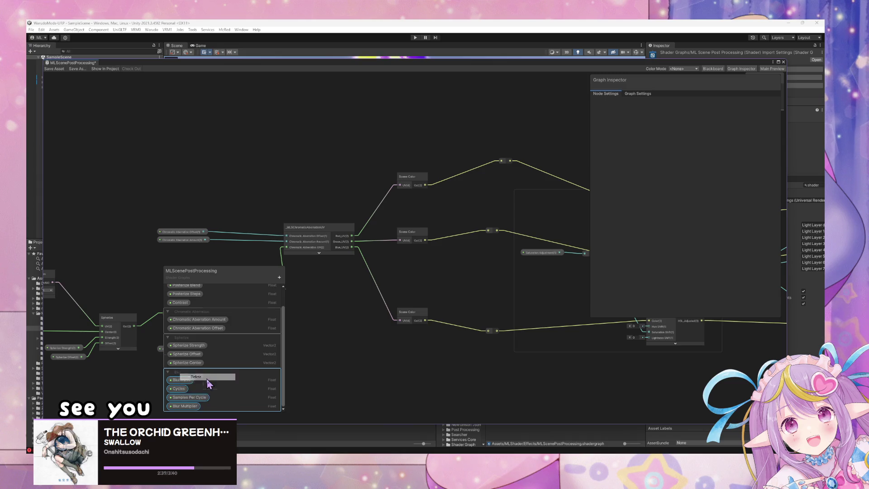
{"action": "left_click", "coordinate": [207, 378]}
{"action": "left_click", "coordinate": [54, 69]}
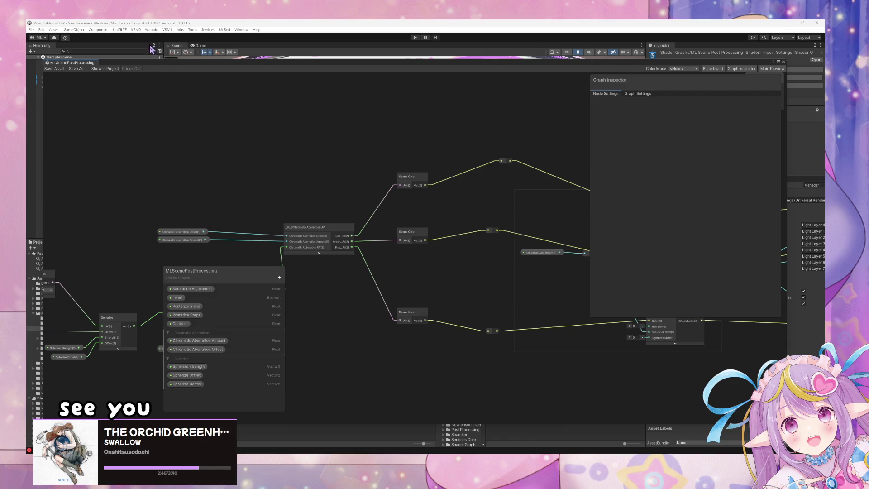
{"action": "key", "text": "shift+space"}
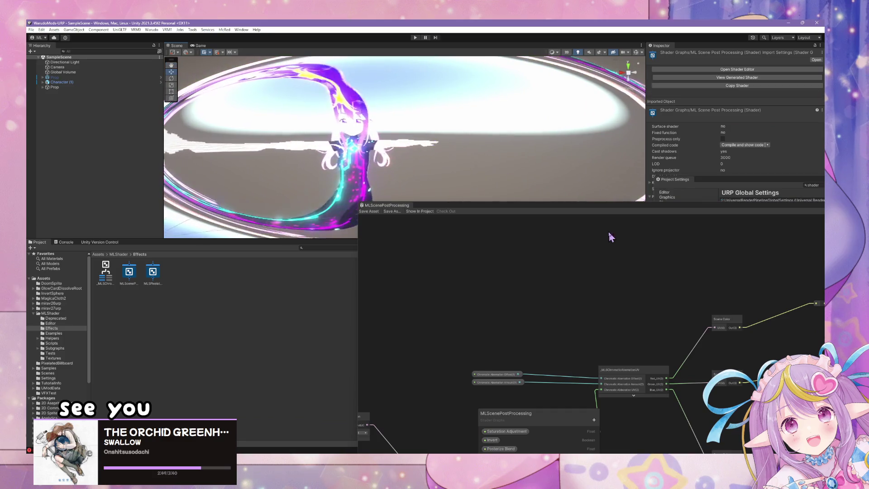
Step: Wire the Vector 3 output directly into Fragment Base Color and move the bypassed Multiply node aside
{"action": "key", "text": "shift+space"}
{"action": "scroll", "coordinate": [327, 236], "scroll_direction": "up", "scroll_amount": 6}
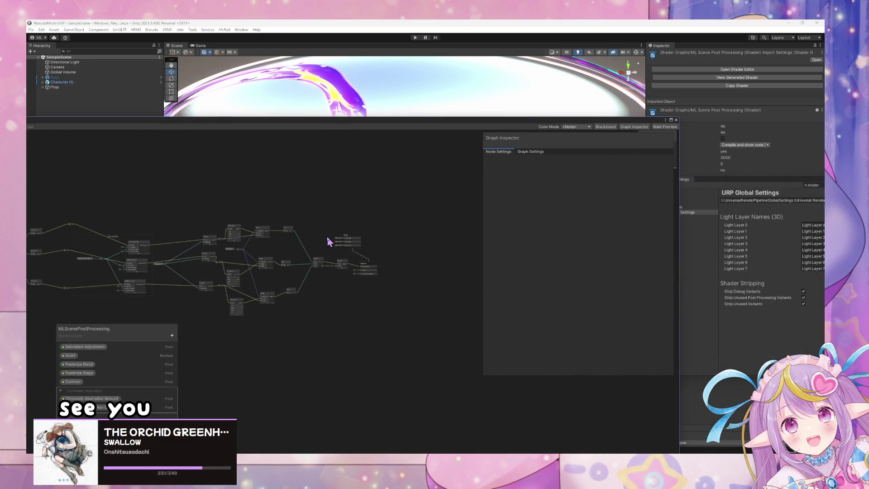
{"action": "scroll", "coordinate": [424, 278], "scroll_direction": "up", "scroll_amount": 3}
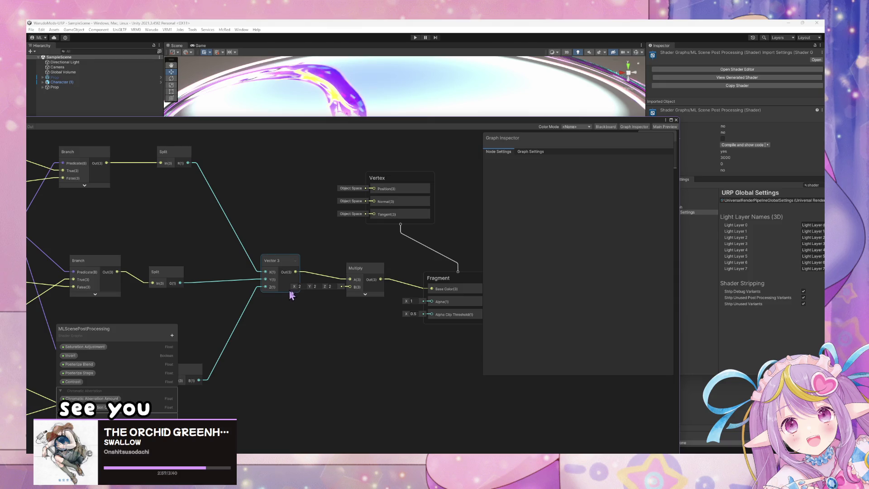
{"action": "left_click_drag", "start_coordinate": [297, 272], "coordinate": [432, 289]}
{"action": "left_click_drag", "start_coordinate": [363, 283], "coordinate": [362, 309]}
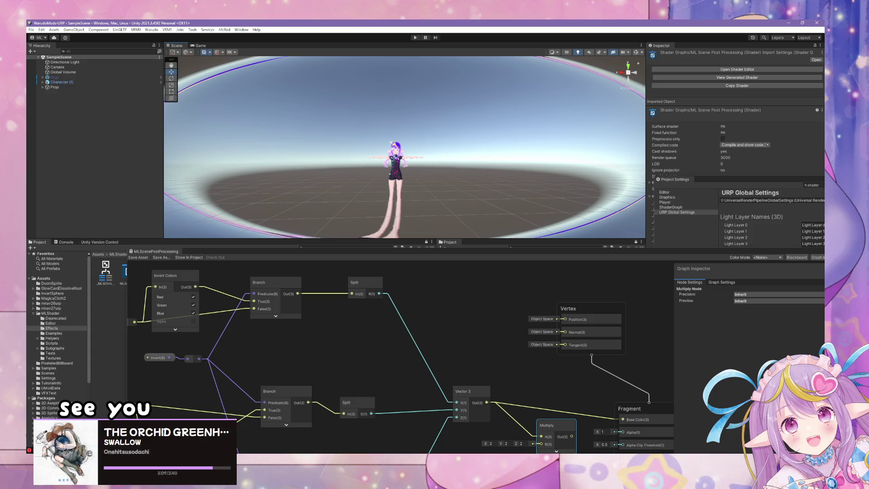
{"action": "key", "text": "alt+Tab"}
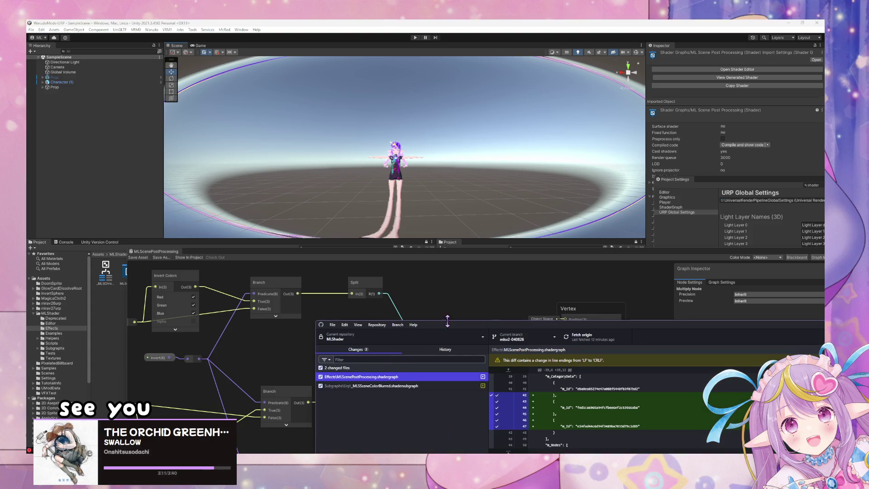
Step: Review the diffs in GitHub Desktop and discard the changes to Effects/MLScenePostProcessing.shadergraph
{"action": "left_click_drag", "start_coordinate": [429, 249], "coordinate": [428, 185]}
{"action": "left_click", "coordinate": [381, 247]}
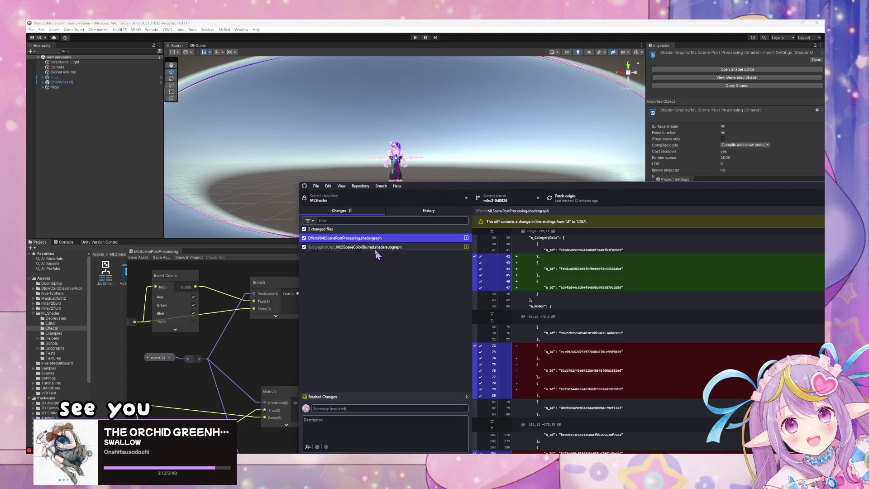
{"action": "left_click_drag", "start_coordinate": [551, 190], "coordinate": [674, 203]}
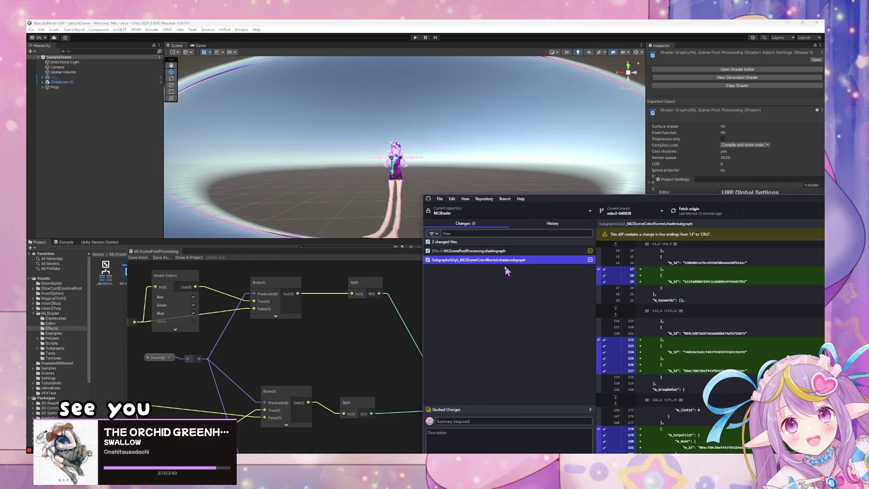
{"action": "key", "text": "Up"}
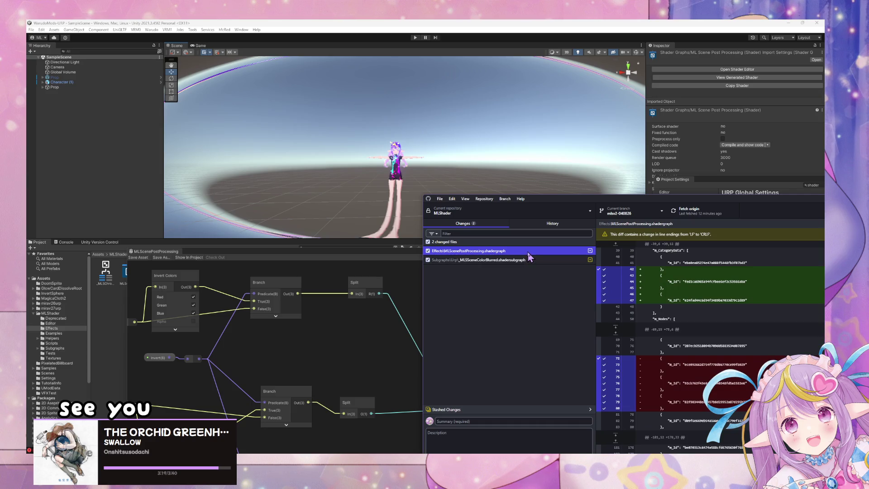
{"action": "right_click", "coordinate": [530, 257]}
{"action": "left_click", "coordinate": [546, 263]}
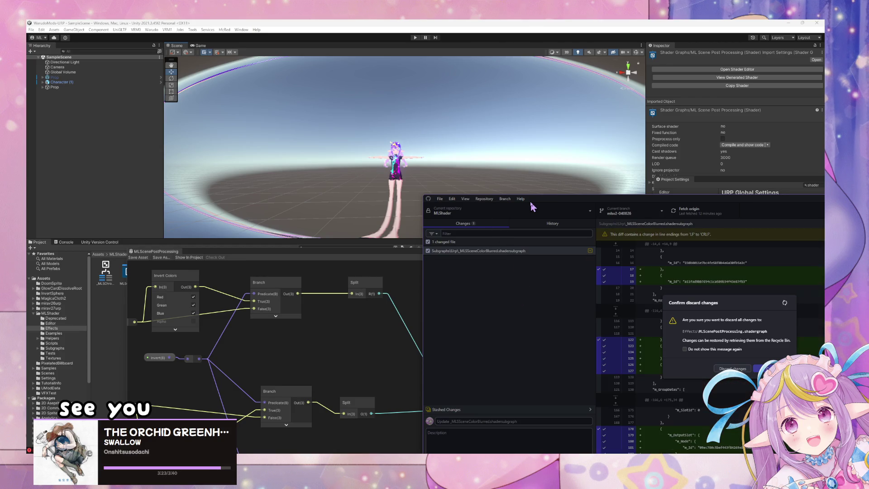
{"action": "mouse_move", "coordinate": [544, 201]}
{"action": "left_mouse_down"}
{"action": "mouse_move", "coordinate": [670, 251]}
{"action": "mouse_move", "coordinate": [868, 290]}
{"action": "left_mouse_up"}
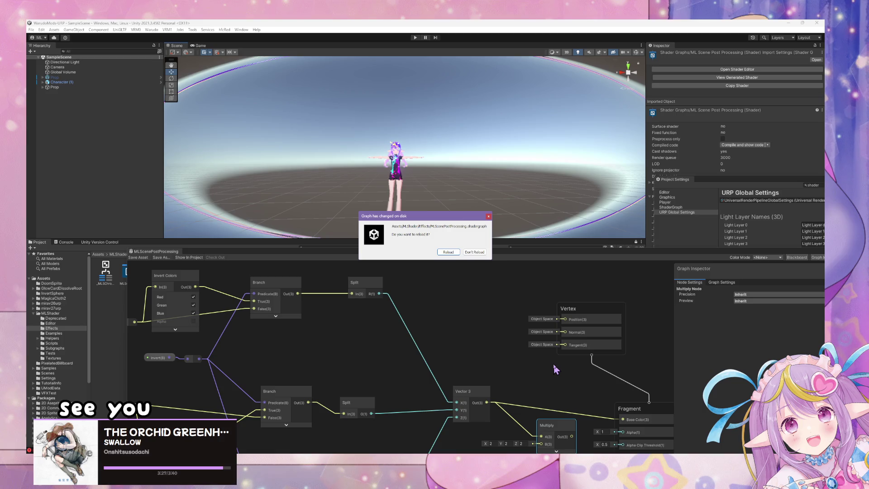
Step: Reload the reverted graph from disk and connect Vector 3 Out straight to Fragment Base Color
{"action": "left_click", "coordinate": [456, 252]}
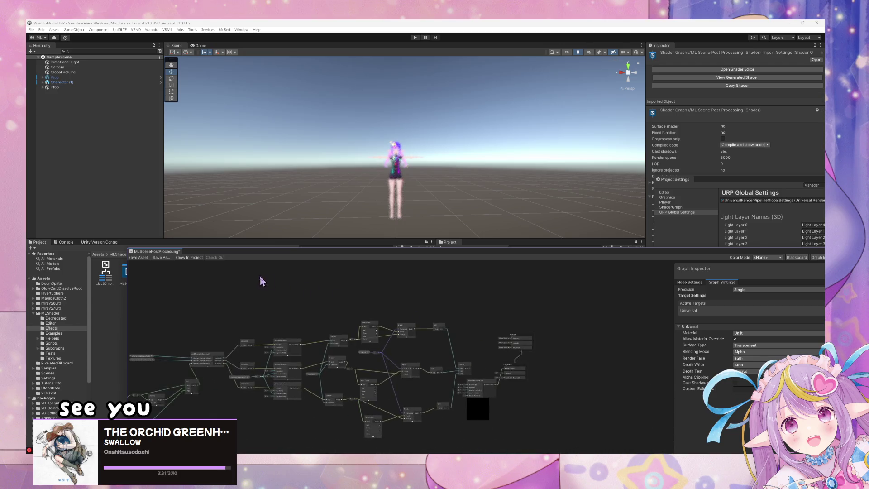
{"action": "scroll", "coordinate": [566, 301], "scroll_direction": "up", "scroll_amount": 2}
{"action": "scroll", "coordinate": [431, 320], "scroll_direction": "up", "scroll_amount": 1}
{"action": "scroll", "coordinate": [457, 322], "scroll_direction": "up", "scroll_amount": 1}
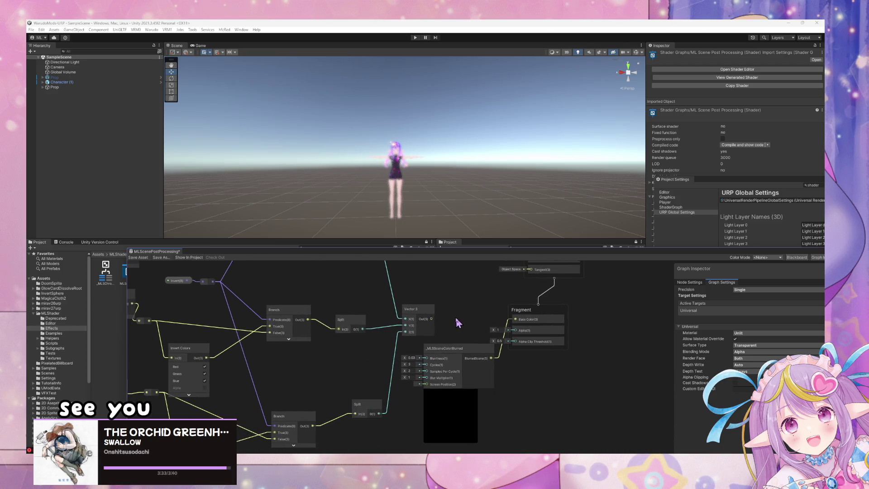
{"action": "scroll", "coordinate": [411, 320], "scroll_direction": "down", "scroll_amount": 3}
{"action": "scroll", "coordinate": [510, 335], "scroll_direction": "up", "scroll_amount": 3}
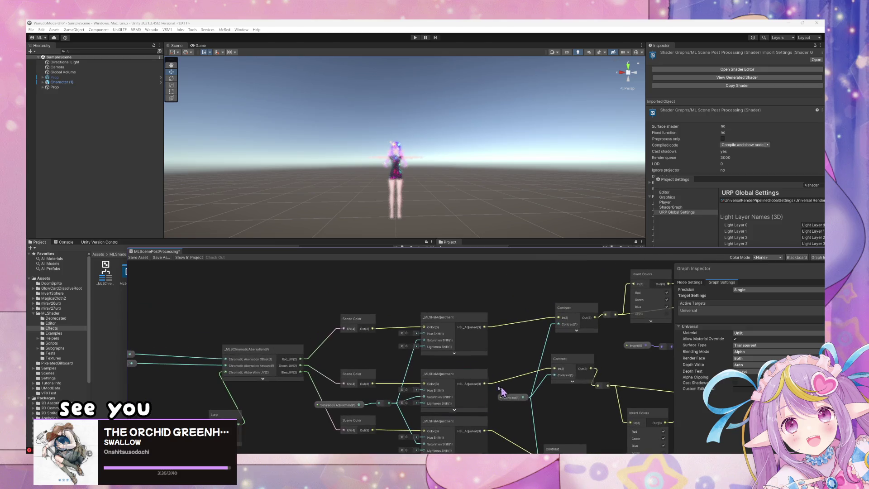
{"action": "scroll", "coordinate": [500, 324], "scroll_direction": "down", "scroll_amount": 5}
{"action": "scroll", "coordinate": [445, 368], "scroll_direction": "up", "scroll_amount": 5}
{"action": "scroll", "coordinate": [445, 368], "scroll_direction": "down", "scroll_amount": 3}
{"action": "scroll", "coordinate": [453, 364], "scroll_direction": "up", "scroll_amount": 3}
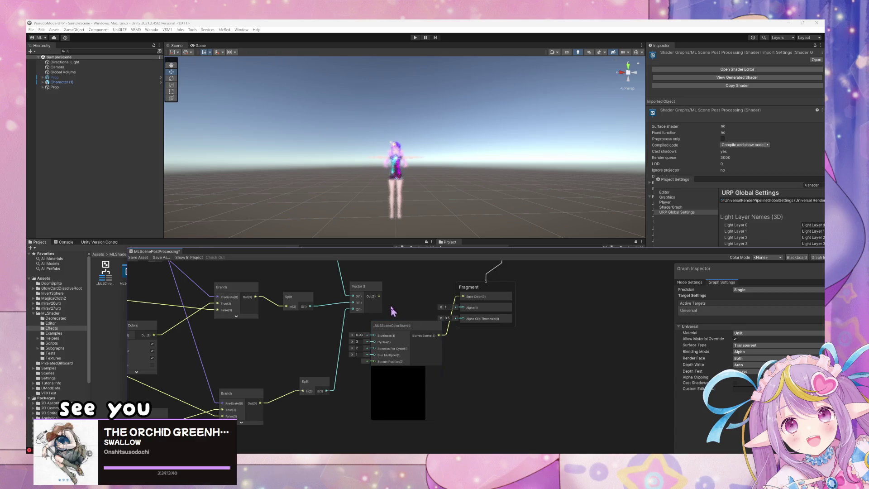
{"action": "left_click_drag", "start_coordinate": [379, 296], "coordinate": [463, 297]}
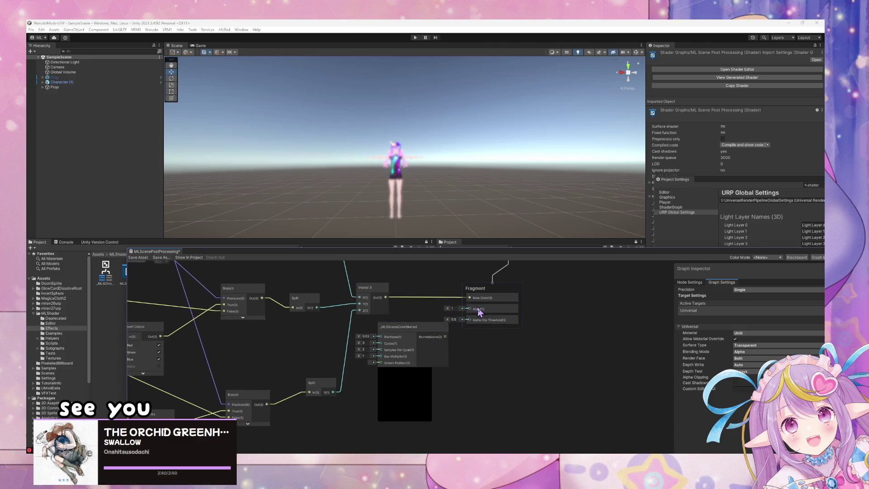
Step: Delete the _MLSSceneColorBlurred node and dock the Shader Graph beneath the Scene view
{"action": "left_click", "coordinate": [413, 338]}
{"action": "key", "text": "Delete"}
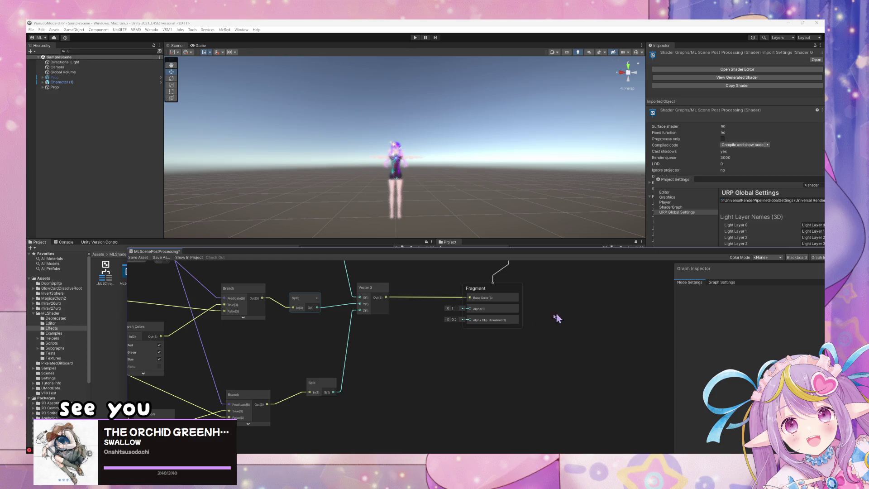
{"action": "left_click_drag", "start_coordinate": [264, 323], "coordinate": [554, 333]}
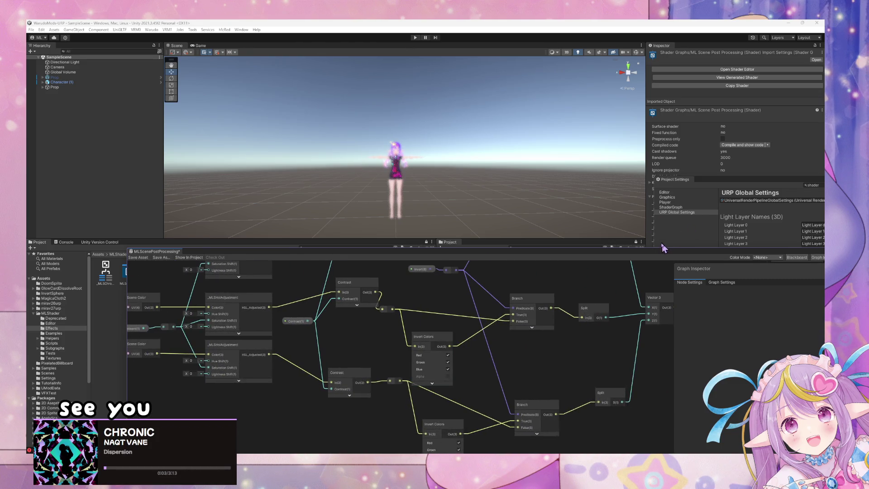
{"action": "mouse_move", "coordinate": [651, 258]}
{"action": "left_mouse_down"}
{"action": "mouse_move", "coordinate": [247, 104]}
{"action": "mouse_move", "coordinate": [441, 99]}
{"action": "mouse_move", "coordinate": [599, 153]}
{"action": "mouse_move", "coordinate": [489, 234]}
{"action": "left_mouse_up"}
Step: Rearrange the Scene Color nodes and line them up with the _MLSHslAdjustment nodes
{"action": "mouse_move", "coordinate": [495, 330]}
{"action": "left_mouse_down"}
{"action": "mouse_move", "coordinate": [482, 269]}
{"action": "mouse_move", "coordinate": [494, 399]}
{"action": "mouse_move", "coordinate": [501, 333]}
{"action": "mouse_move", "coordinate": [508, 398]}
{"action": "mouse_move", "coordinate": [504, 176]}
{"action": "left_mouse_up"}
{"action": "left_click_drag", "start_coordinate": [425, 278], "coordinate": [429, 348]}
{"action": "left_click_drag", "start_coordinate": [397, 301], "coordinate": [371, 356]}
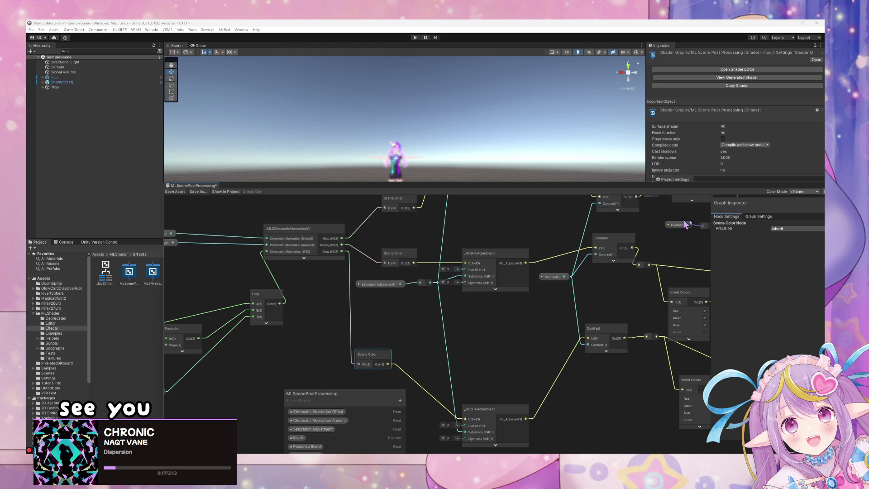
{"action": "left_click_drag", "start_coordinate": [508, 252], "coordinate": [501, 371]}
{"action": "left_click", "coordinate": [395, 319]}
{"action": "mouse_move", "coordinate": [396, 319]}
{"action": "left_mouse_down"}
{"action": "mouse_move", "coordinate": [388, 248]}
{"action": "mouse_move", "coordinate": [369, 212]}
{"action": "mouse_move", "coordinate": [459, 252]}
{"action": "mouse_move", "coordinate": [518, 254]}
{"action": "mouse_move", "coordinate": [427, 294]}
{"action": "mouse_move", "coordinate": [442, 330]}
{"action": "mouse_move", "coordinate": [427, 285]}
{"action": "left_mouse_up"}
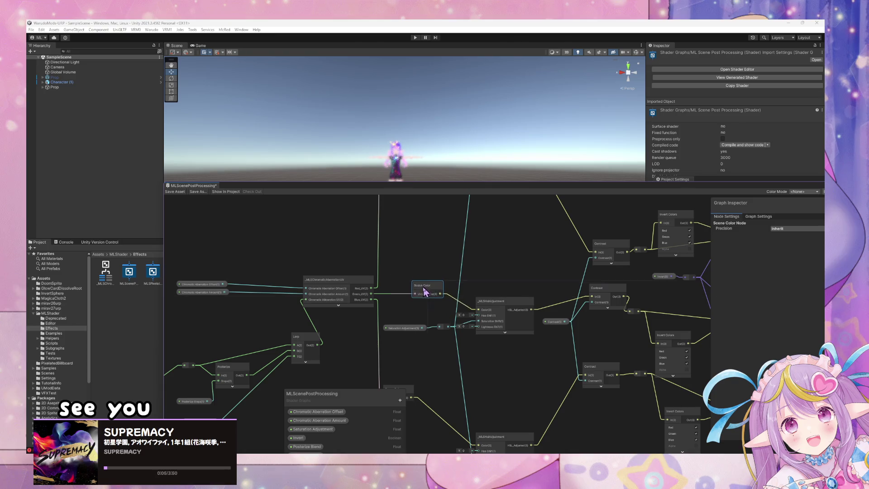
{"action": "left_click_drag", "start_coordinate": [511, 305], "coordinate": [524, 278]}
{"action": "scroll", "coordinate": [524, 277], "scroll_direction": "down", "scroll_amount": 3}
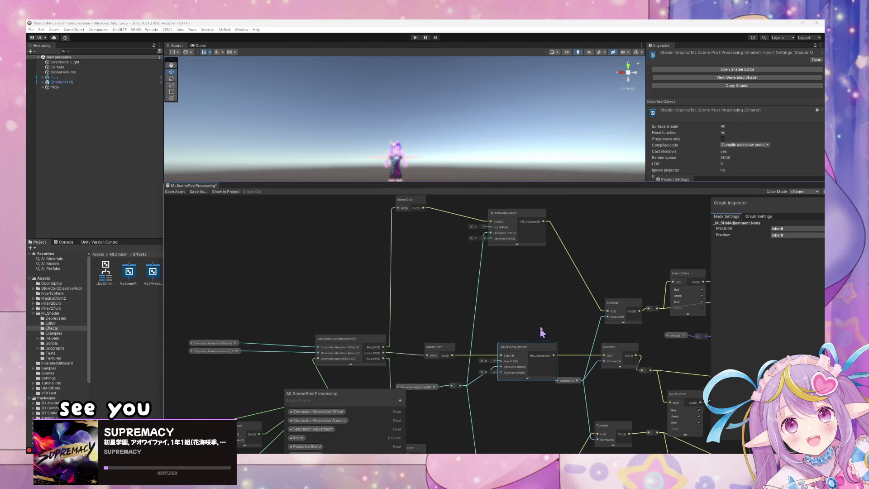
Step: Search the node menu for 'blu' without adding a node, then save the graph asset
{"action": "key", "text": "space"}
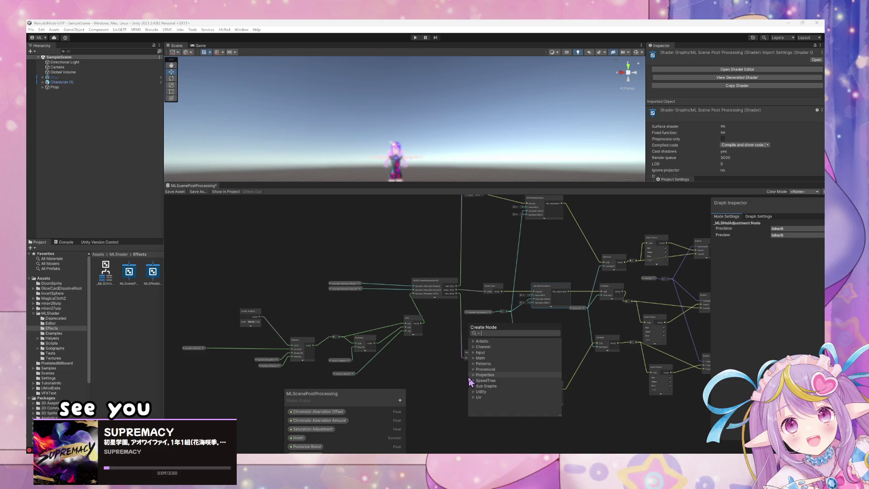
{"action": "type", "text": "blu"}
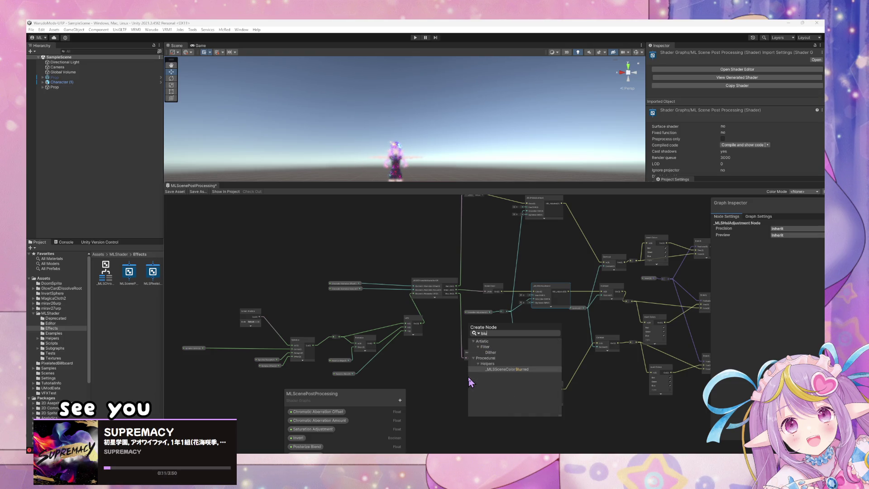
{"action": "key", "text": "Escape"}
{"action": "scroll", "coordinate": [346, 258], "scroll_direction": "up", "scroll_amount": 3}
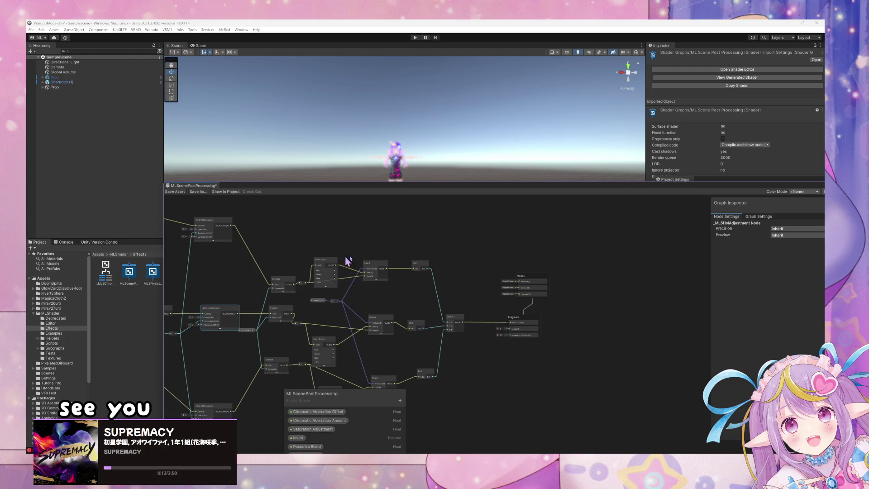
{"action": "scroll", "coordinate": [519, 305], "scroll_direction": "up", "scroll_amount": 3}
{"action": "left_click", "coordinate": [180, 192]}
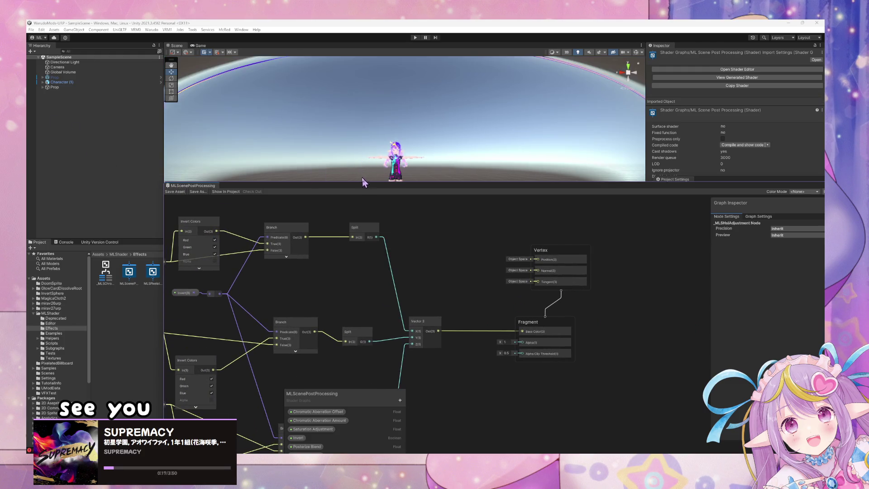
Step: Shrink the Shader Graph window toward the lower right of the editor
{"action": "left_click_drag", "start_coordinate": [337, 182], "coordinate": [337, 233]}
{"action": "left_click_drag", "start_coordinate": [165, 233], "coordinate": [403, 281]}
{"action": "mouse_move", "coordinate": [435, 181]}
{"action": "left_mouse_down"}
{"action": "mouse_move", "coordinate": [468, 178]}
{"action": "mouse_move", "coordinate": [399, 126]}
{"action": "left_mouse_up"}
Step: Open Warudo > Mod Settings and start Build Mod for PostProcessingSphere
{"action": "left_click", "coordinate": [152, 30]}
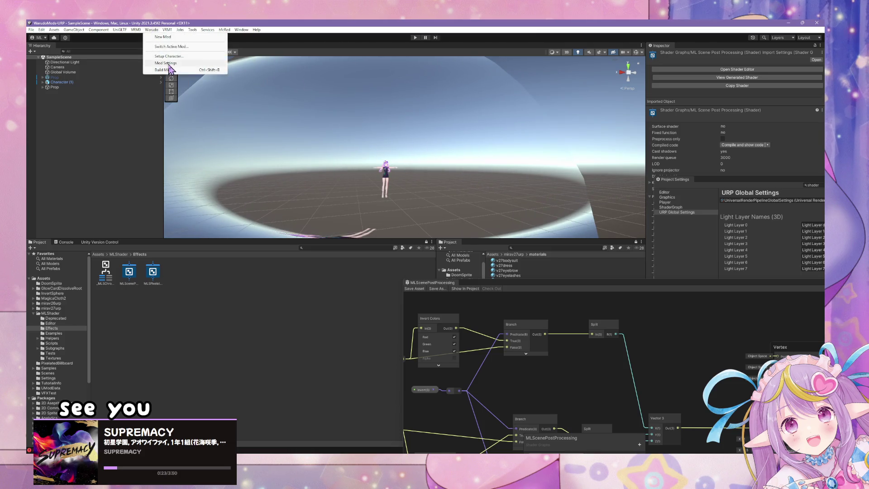
{"action": "left_click", "coordinate": [165, 64]}
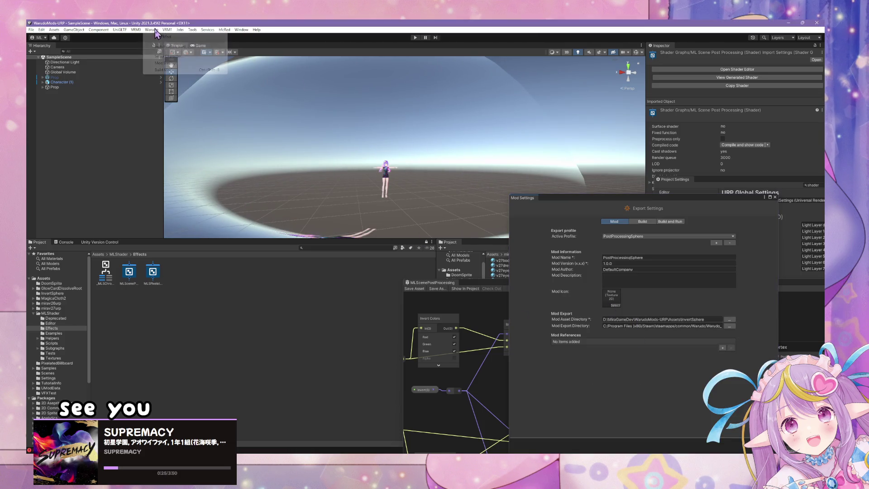
{"action": "left_click", "coordinate": [166, 70]}
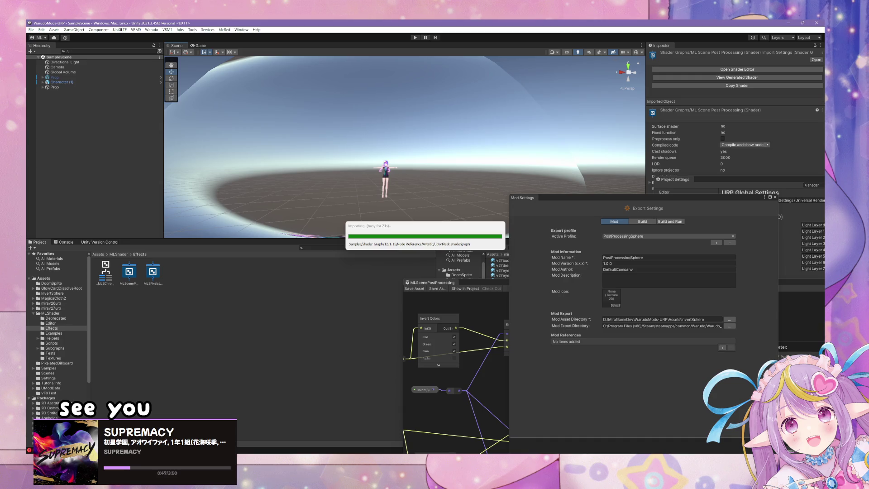
{"action": "left_click", "coordinate": [466, 428]}
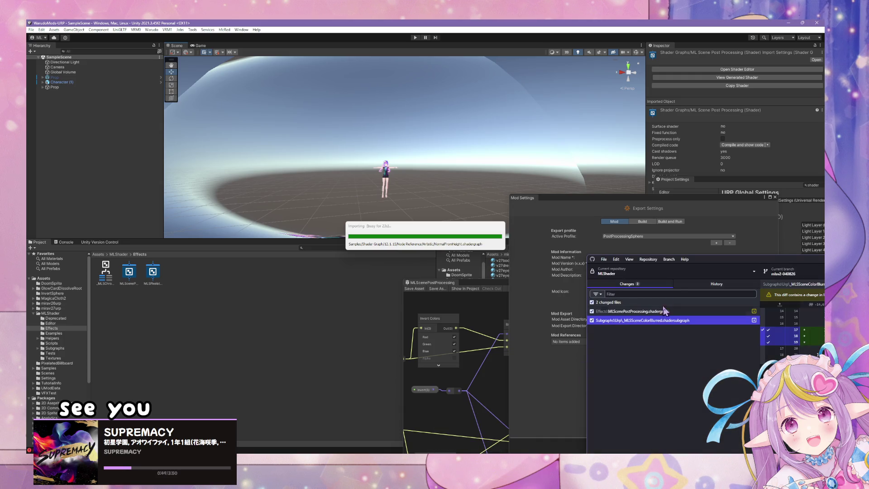
Step: Move GitHub Desktop left over the editor to show the MLShader repository's two changed files
{"action": "mouse_move", "coordinate": [718, 266]}
{"action": "left_mouse_down"}
{"action": "mouse_move", "coordinate": [422, 200]}
{"action": "mouse_move", "coordinate": [588, 237]}
{"action": "left_mouse_up"}
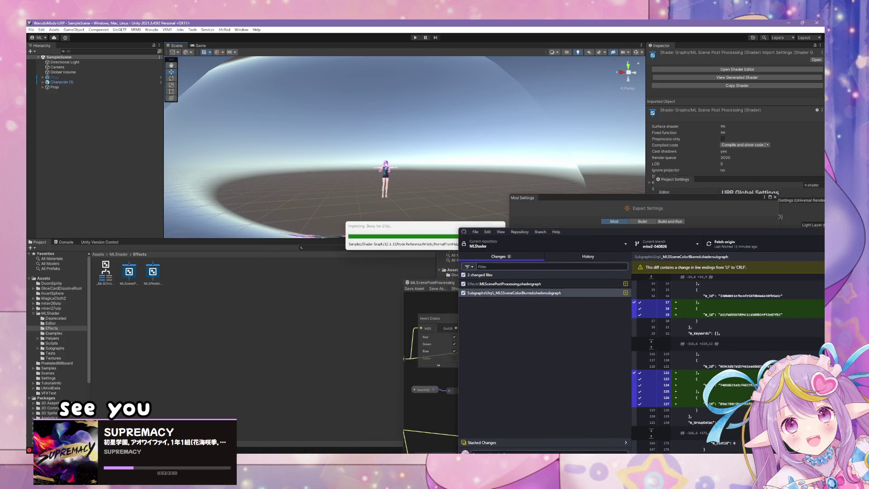
{"action": "key", "text": "super+d"}
{"action": "key", "text": "super+d"}
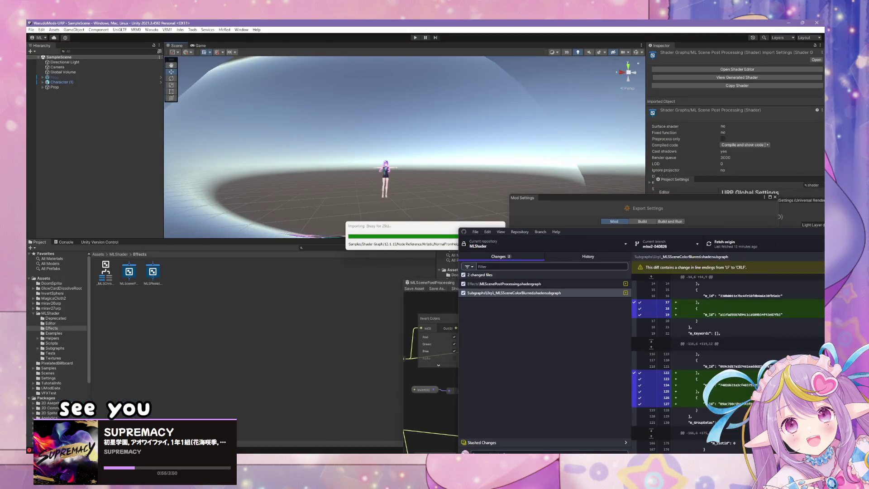